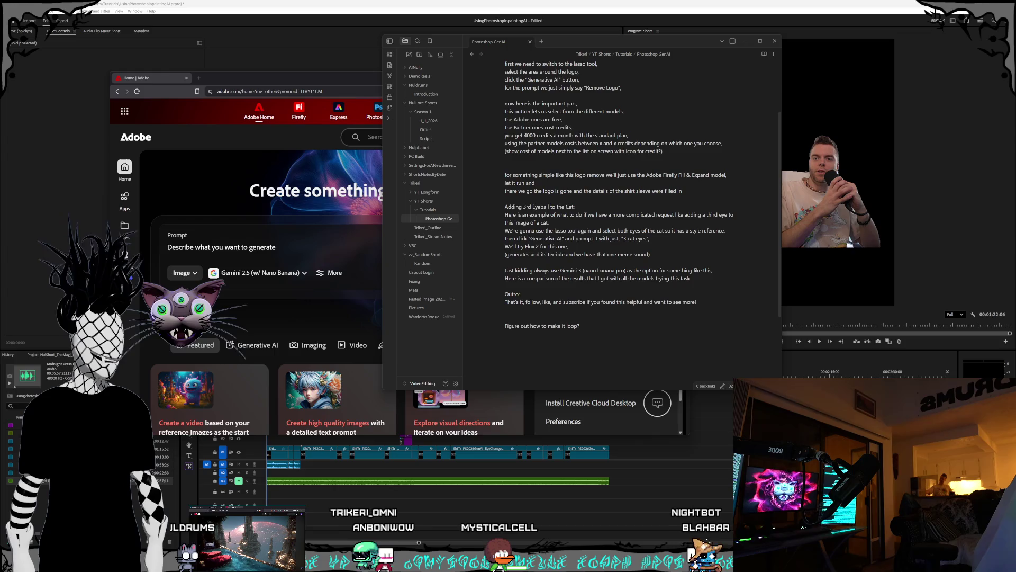
# Step: Enlarge and reposition the Obsidian script notes window, then bring the Premiere edit forward
pyautogui.moveTo(582, 389); pyautogui.dragTo(582, 442)
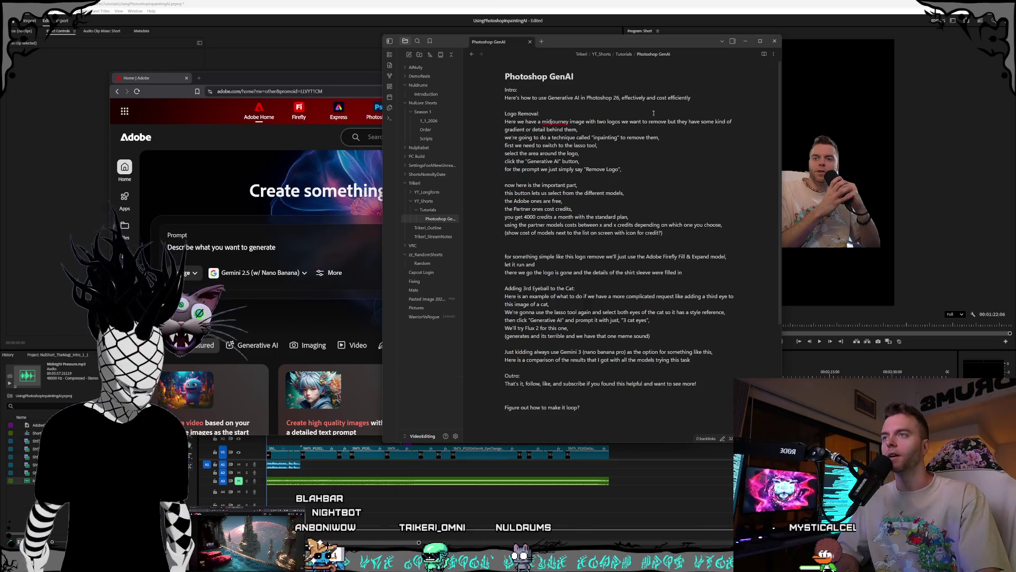
pyautogui.moveTo(588, 44); pyautogui.dragTo(536, 71)
pyautogui.hotkey('alt', 'Tab')
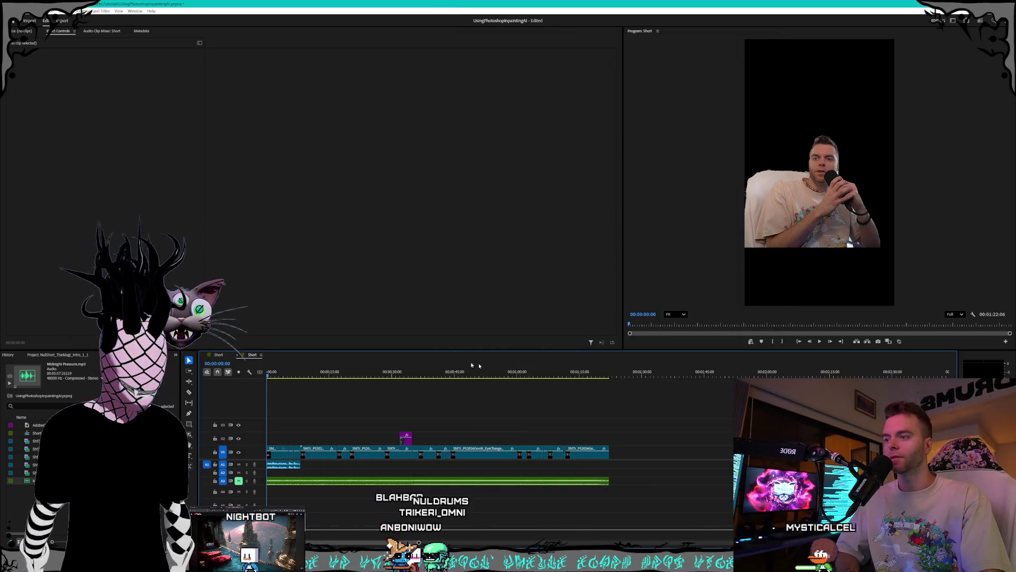
# Step: Play the Short through to 00:01:22:06, then scrub back to the android image near 11 seconds
pyautogui.click(820, 341)
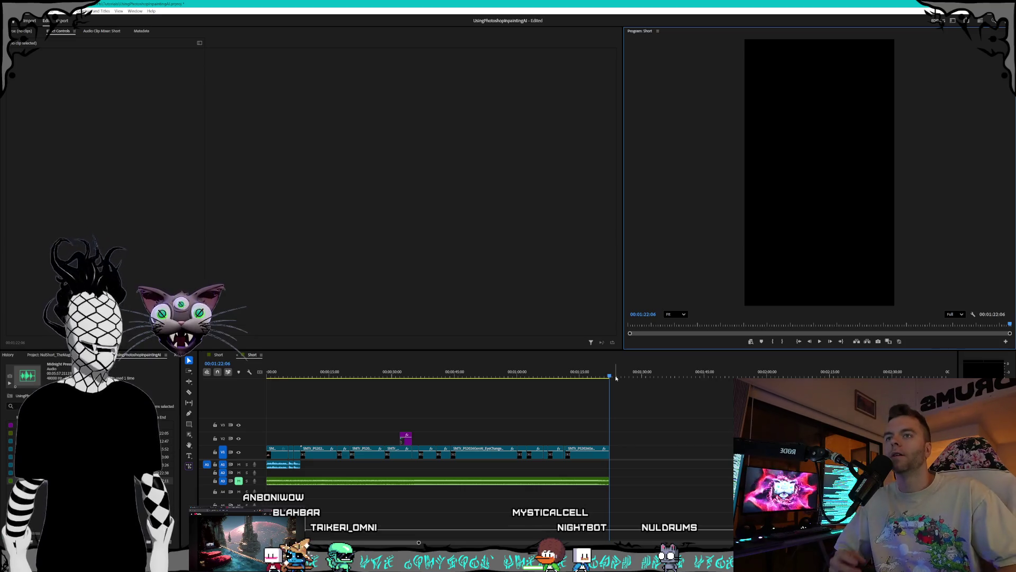
pyautogui.moveTo(557, 380); pyautogui.dragTo(314, 379)
# Step: Replay the android image section, return to the Short's start, and bring up the Photoshop GenAI script notes
pyautogui.click(820, 341)
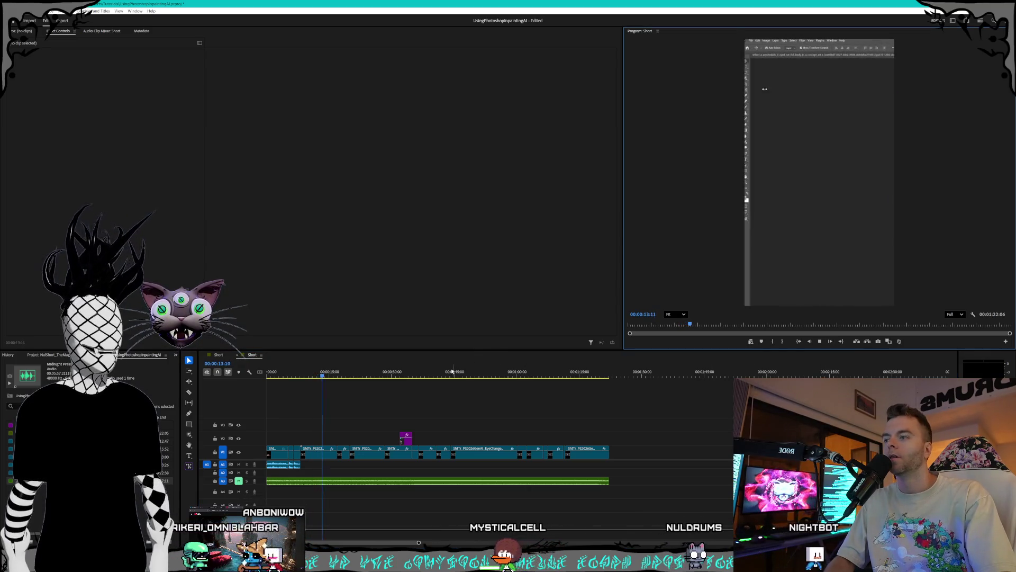
pyautogui.moveTo(312, 377); pyautogui.dragTo(304, 378)
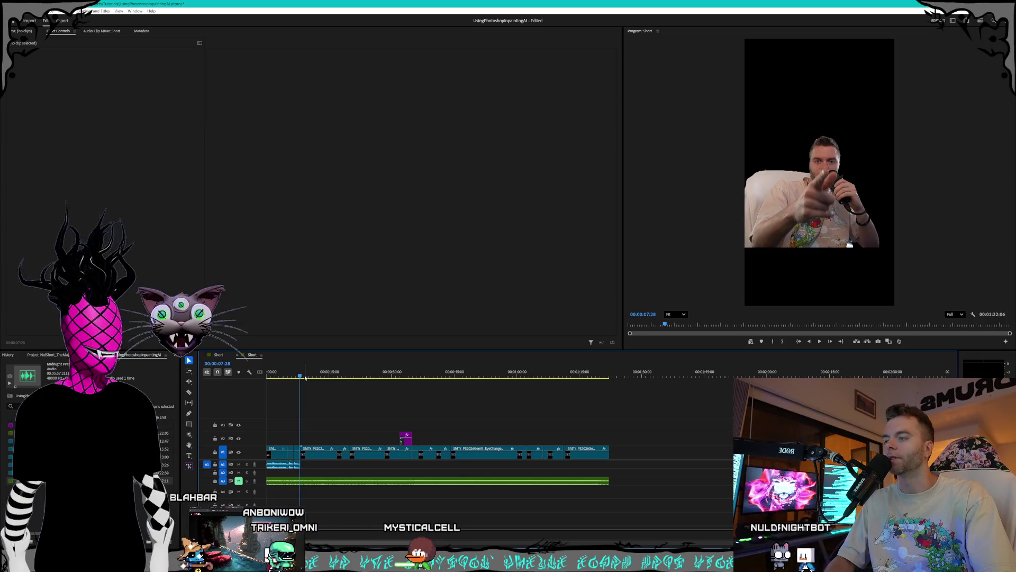
pyautogui.press('Home')
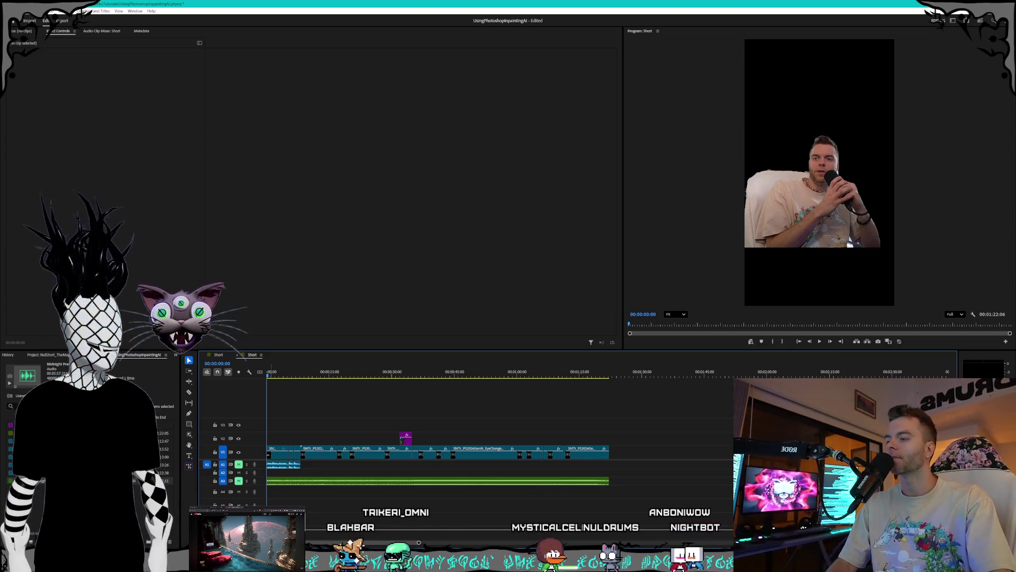
pyautogui.hotkey('alt', 'Tab')
pyautogui.click(514, 308)
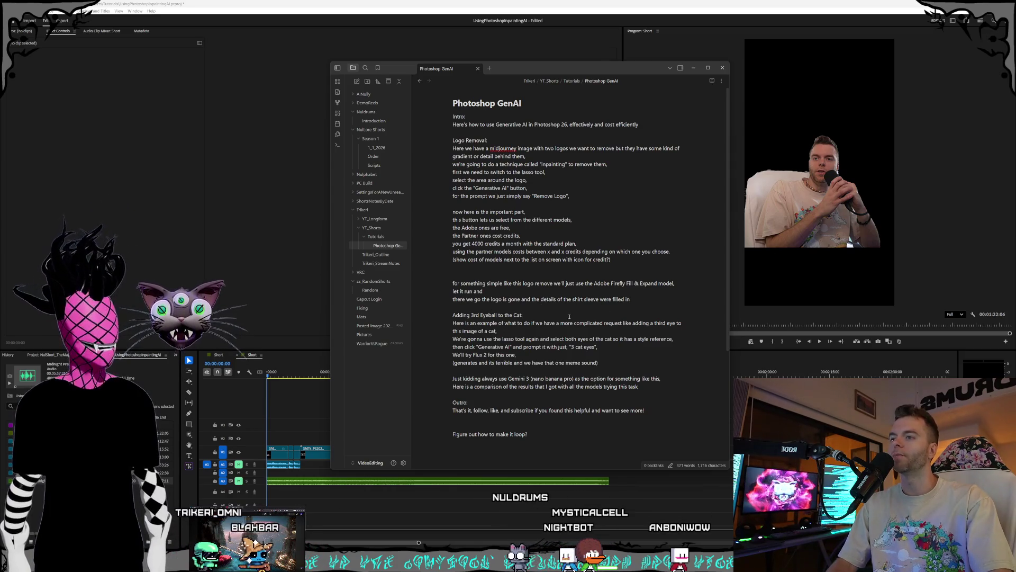
# Step: Add a blank line below the Outro in the Photoshop GenAI script note
pyautogui.click(542, 318)
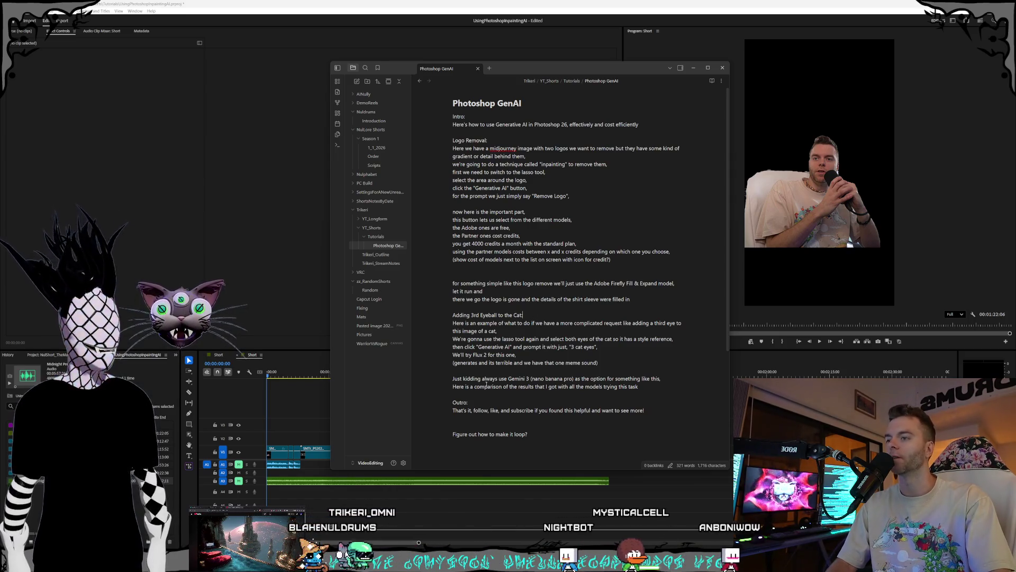
pyautogui.click(486, 419)
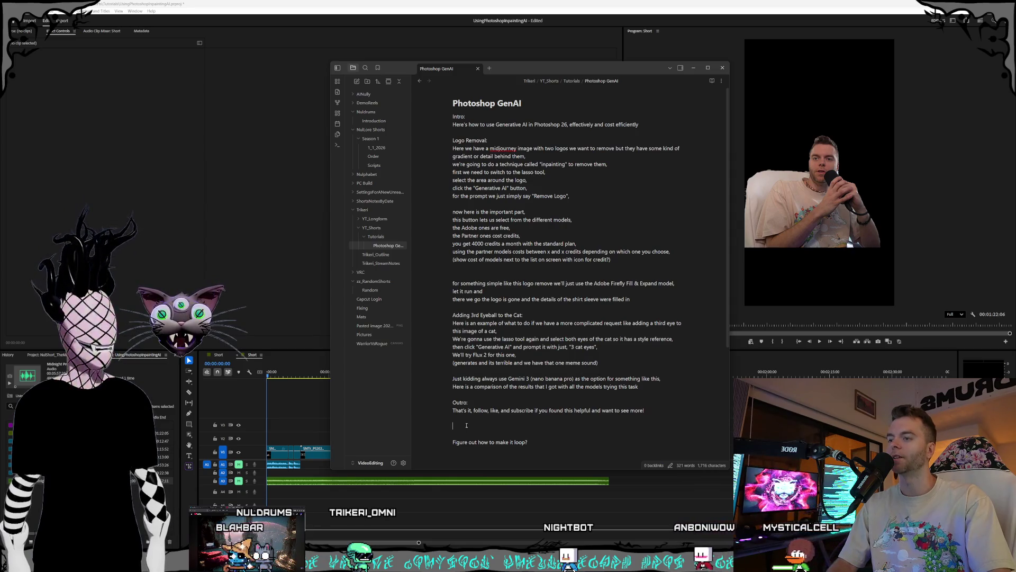
pyautogui.press('Return')
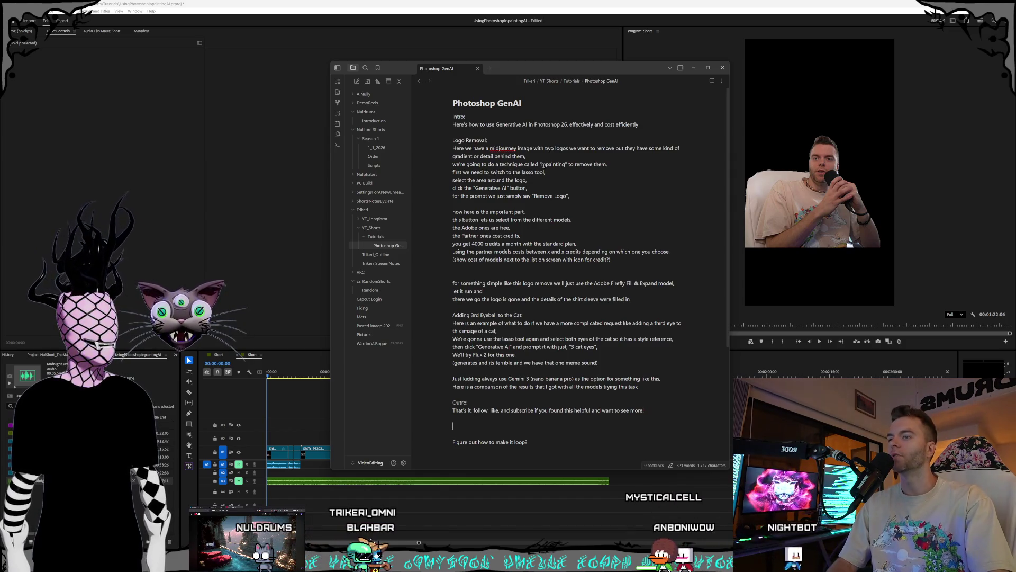
# Step: Select and deselect the script, move the notes off the timeline clips, and return to Premiere
pyautogui.moveTo(456, 117); pyautogui.dragTo(581, 438)
pyautogui.click(561, 445)
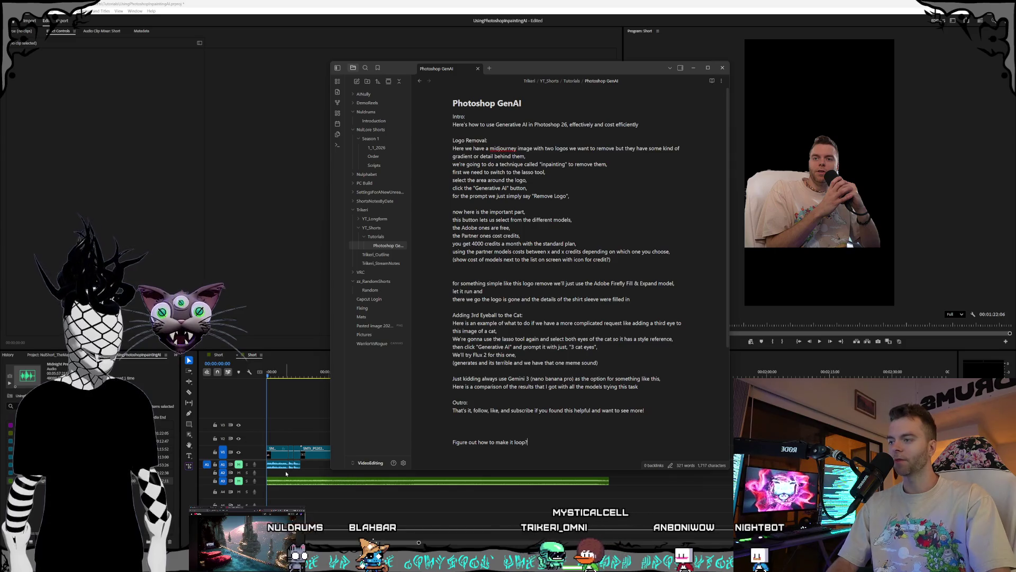
pyautogui.moveTo(552, 70)
pyautogui.mouseDown()
pyautogui.moveTo(505, 17)
pyautogui.moveTo(533, 36)
pyautogui.mouseUp()
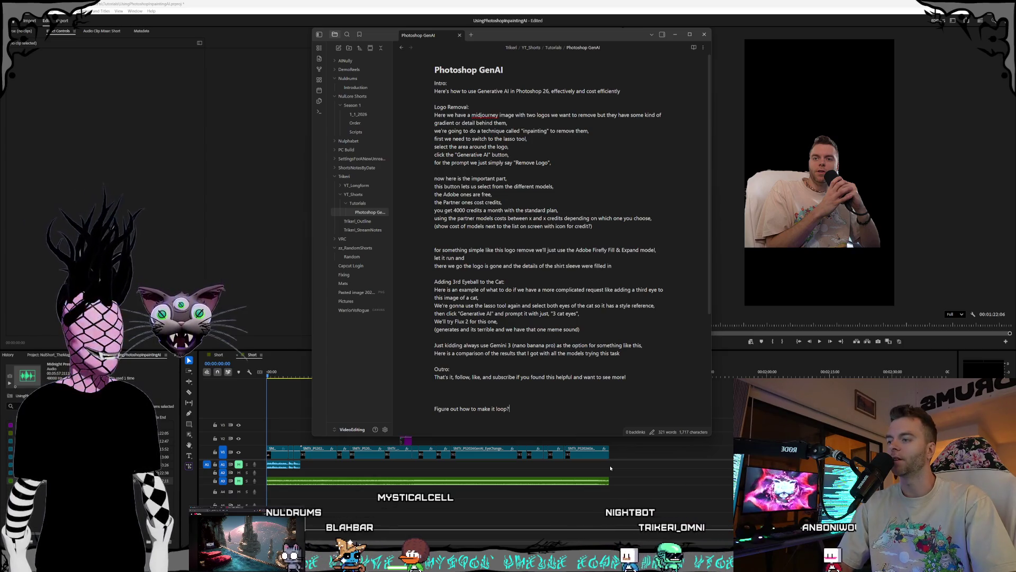
pyautogui.click(610, 468)
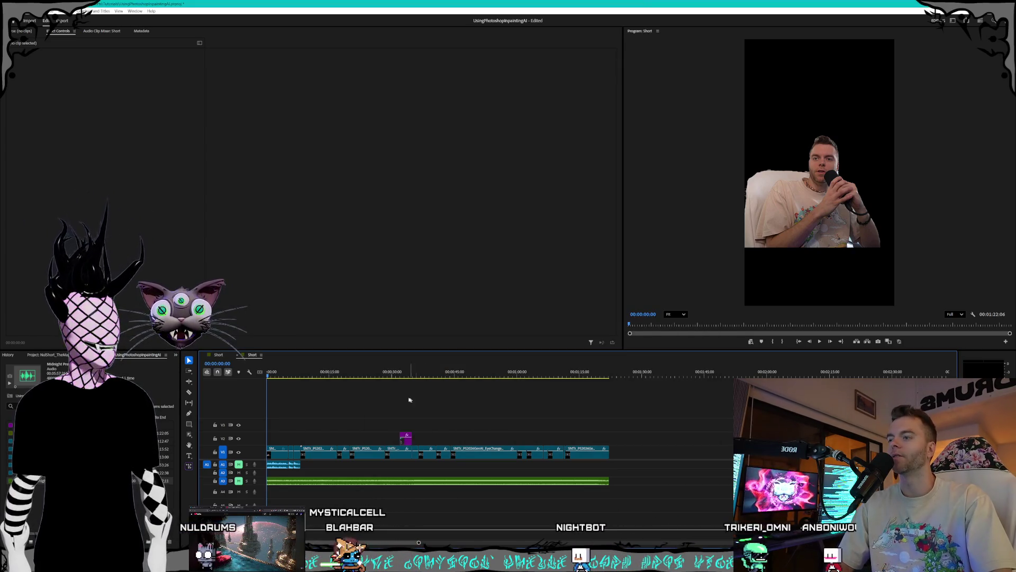
pyautogui.moveTo(359, 375)
pyautogui.mouseDown()
pyautogui.moveTo(332, 375)
pyautogui.moveTo(423, 373)
pyautogui.mouseUp()
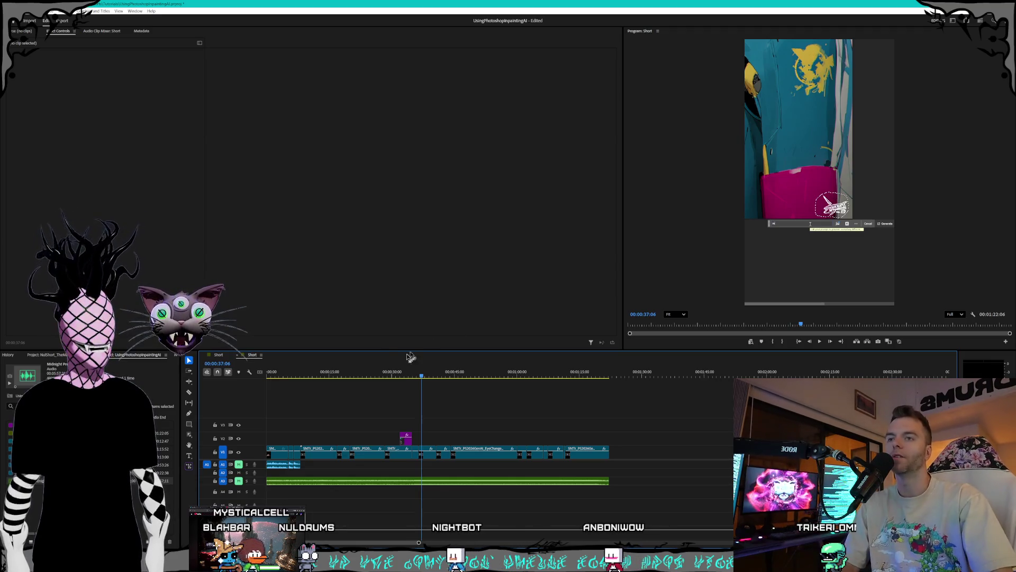
pyautogui.click(430, 376)
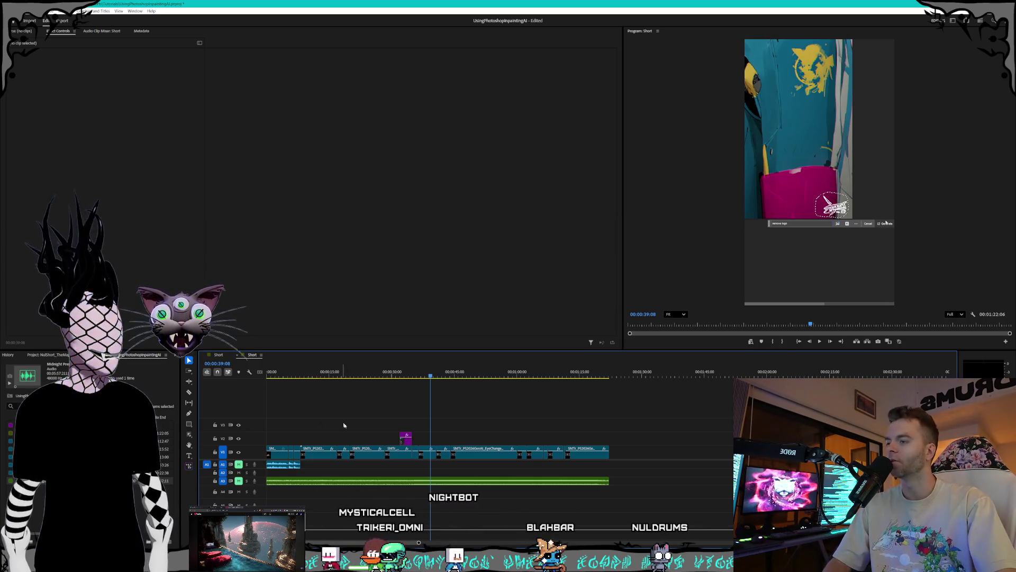
pyautogui.moveTo(427, 376)
pyautogui.mouseDown()
pyautogui.moveTo(404, 377)
pyautogui.moveTo(454, 382)
pyautogui.mouseUp()
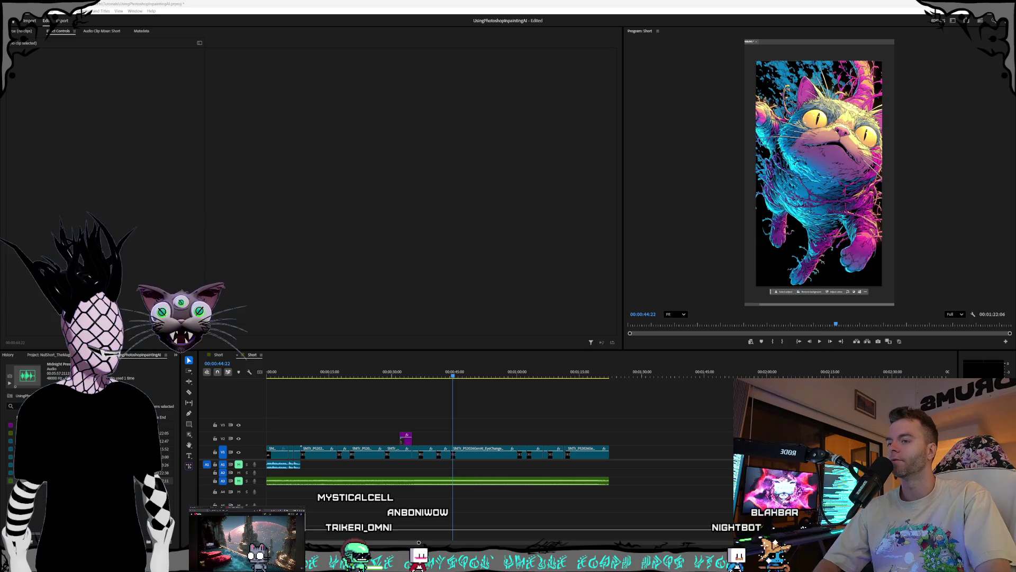
pyautogui.click(460, 375)
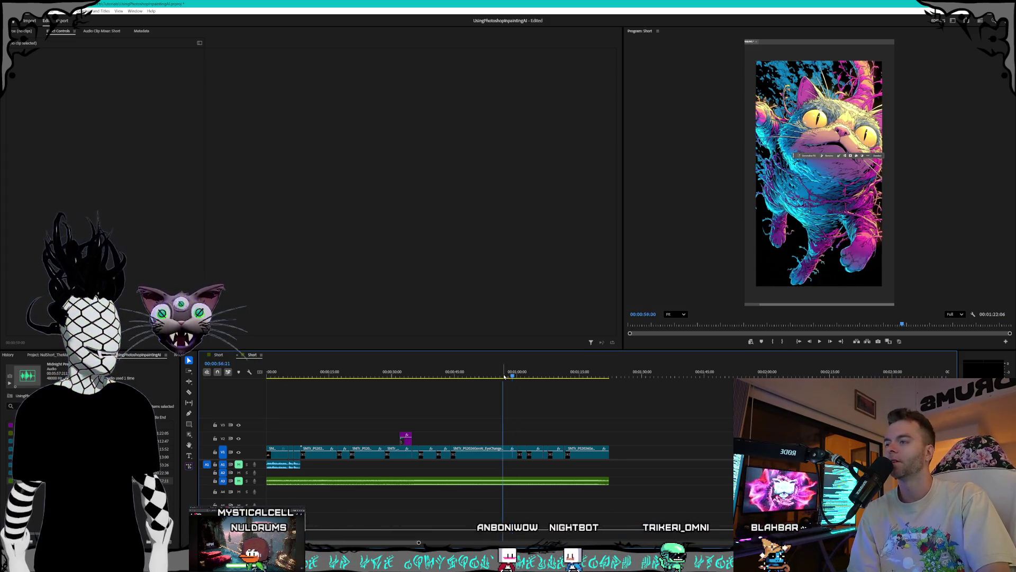
pyautogui.click(376, 373)
pyautogui.moveTo(375, 373)
pyautogui.mouseDown()
pyautogui.moveTo(291, 377)
pyautogui.moveTo(324, 377)
pyautogui.moveTo(294, 376)
pyautogui.moveTo(305, 376)
pyautogui.mouseUp()
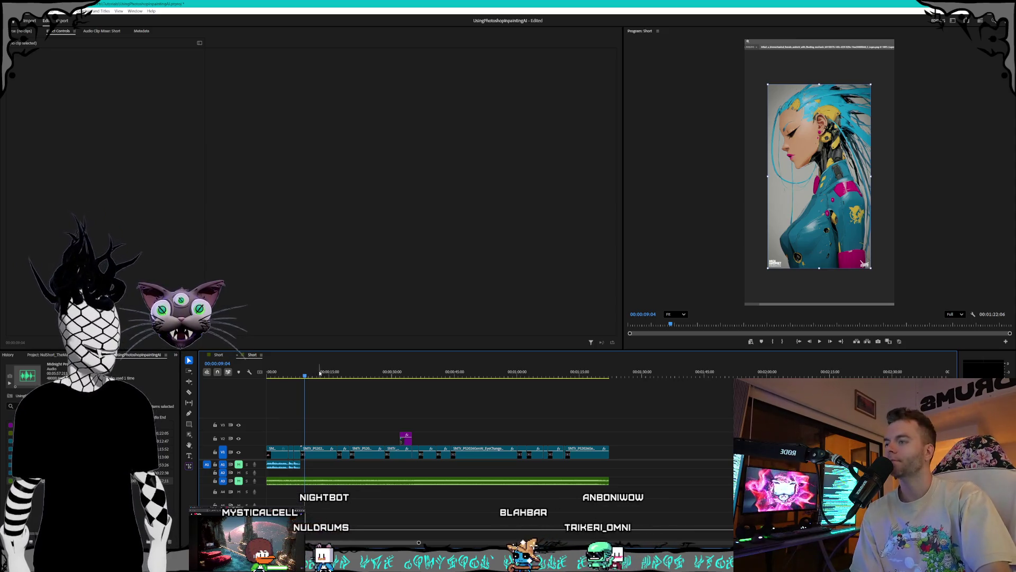
pyautogui.press('Home')
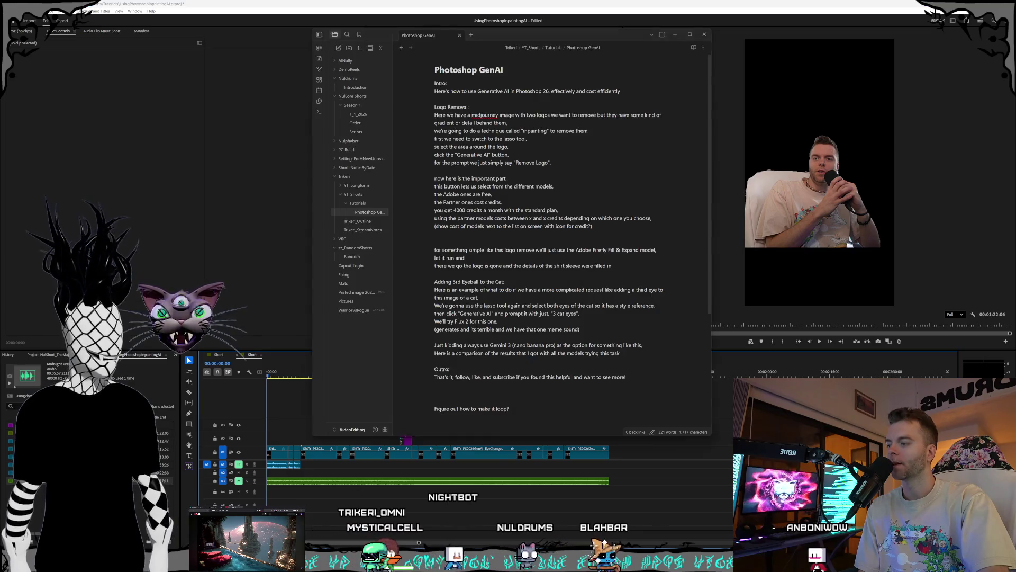
# Step: Place the Photoshop GenAI notes window in the upper left and shrink it slightly
pyautogui.hotkey('alt', 'Tab')
pyautogui.moveTo(540, 36); pyautogui.dragTo(248, 17)
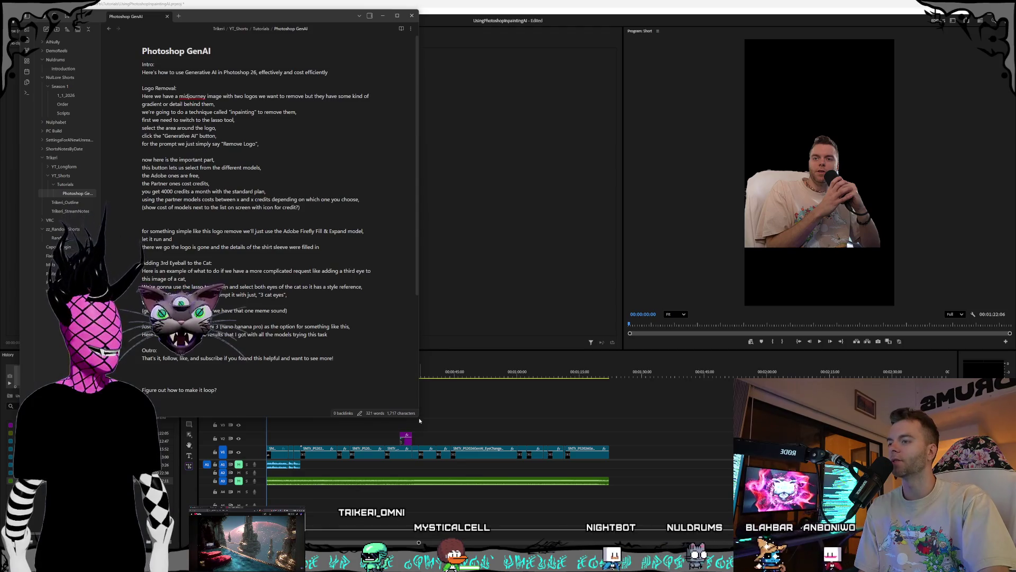
pyautogui.moveTo(418, 410); pyautogui.dragTo(416, 404)
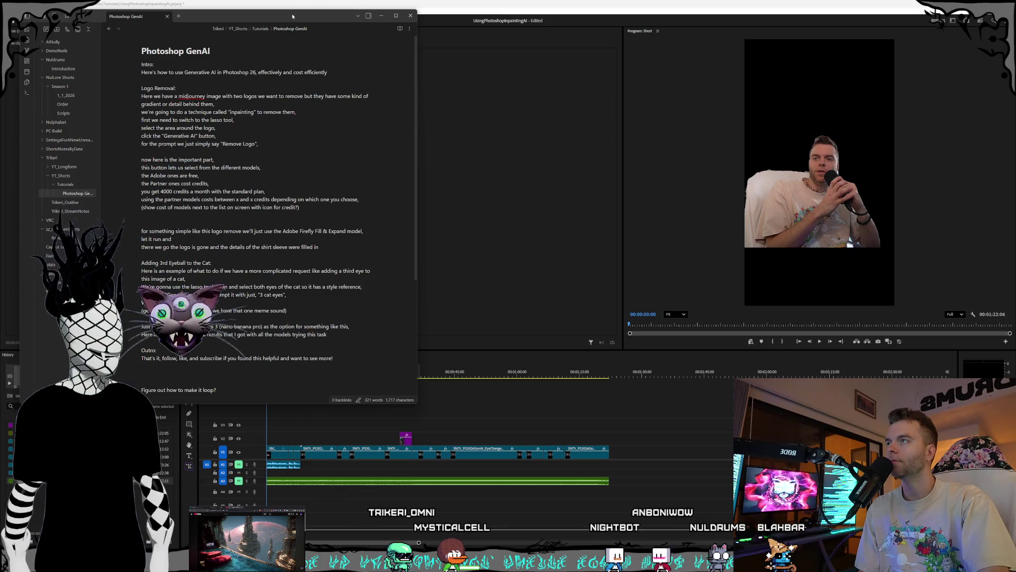
pyautogui.moveTo(293, 16); pyautogui.dragTo(292, 15)
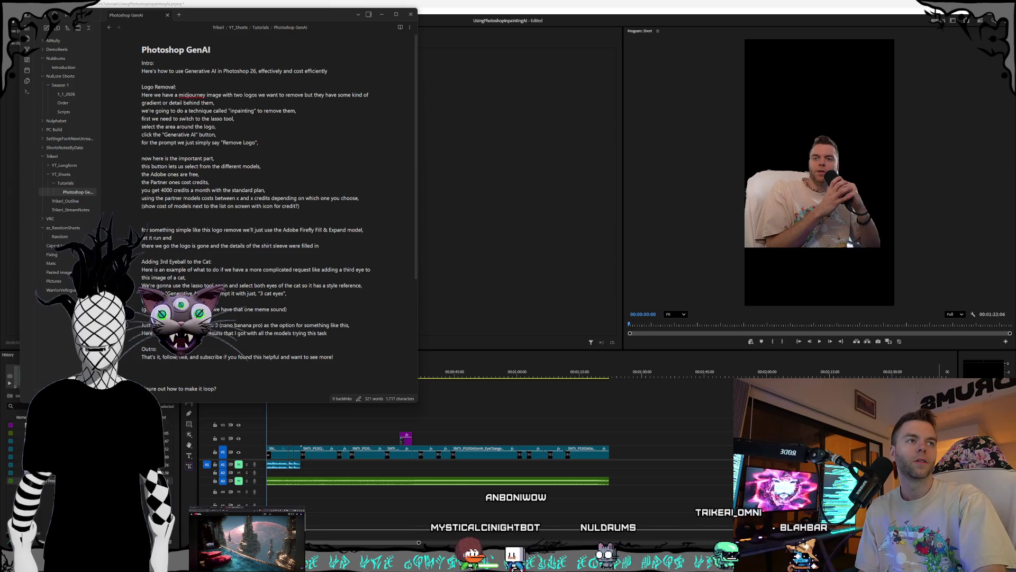
# Step: Snap Premiere to the right half beside the notes and start playing the Short
pyautogui.click(820, 342)
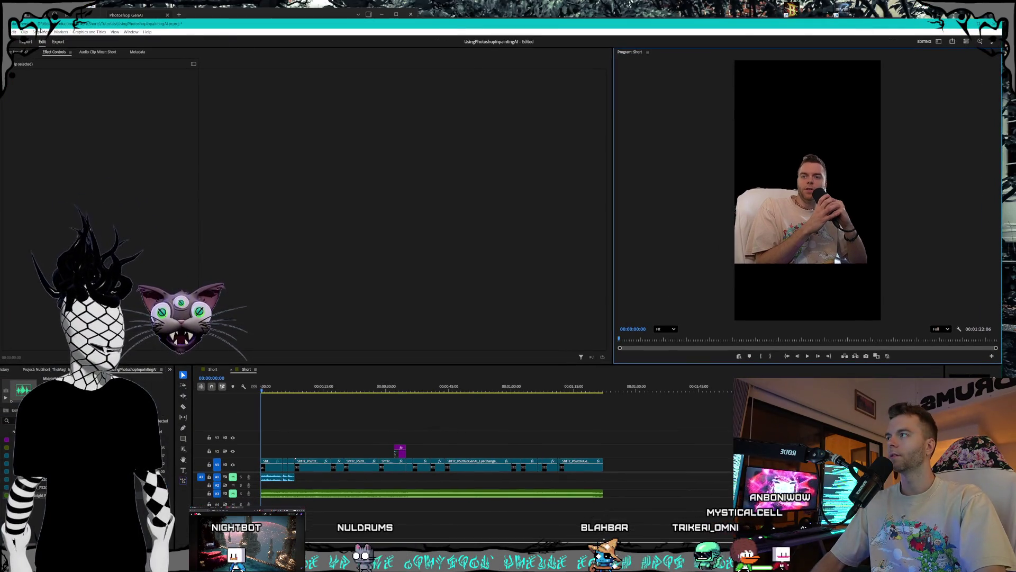
pyautogui.moveTo(322, 46)
pyautogui.mouseDown()
pyautogui.moveTo(538, 21)
pyautogui.moveTo(513, 15)
pyautogui.mouseUp()
pyautogui.moveTo(274, 15); pyautogui.dragTo(266, 14)
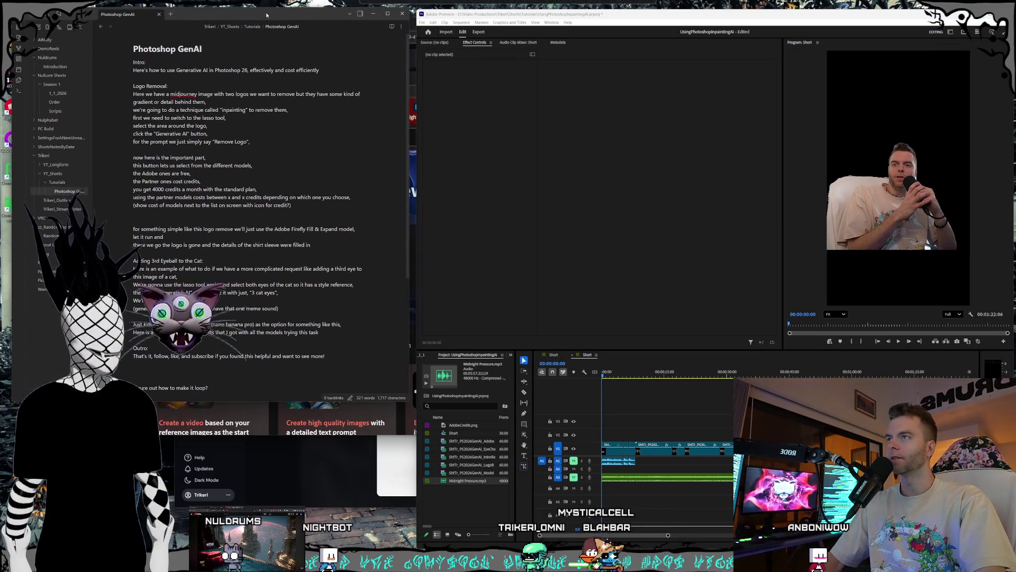
pyautogui.click(899, 342)
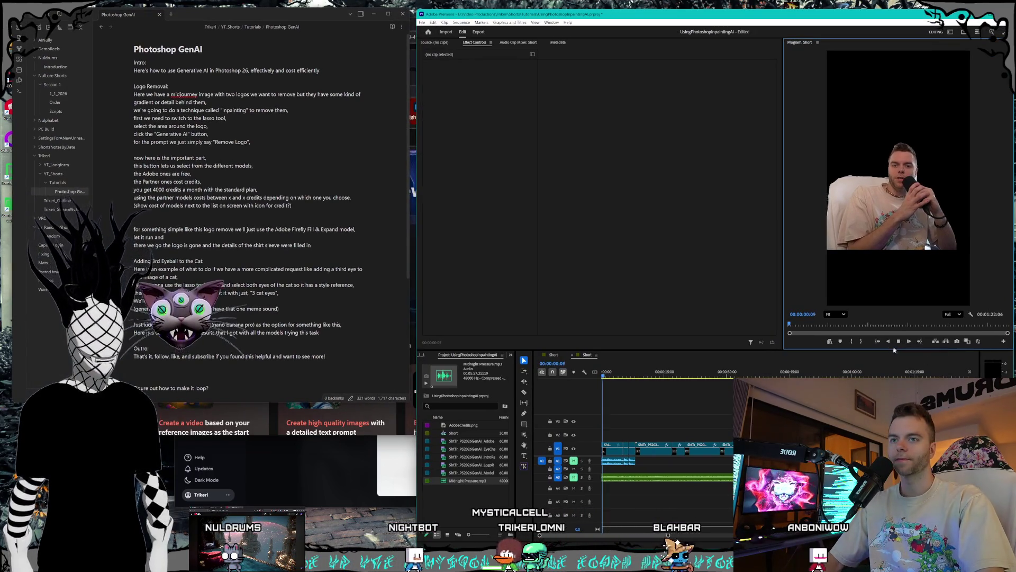
# Step: Let the Short play to its end at 00:01:22:06, then bring up the Noble Reds image folder
pyautogui.click(292, 361)
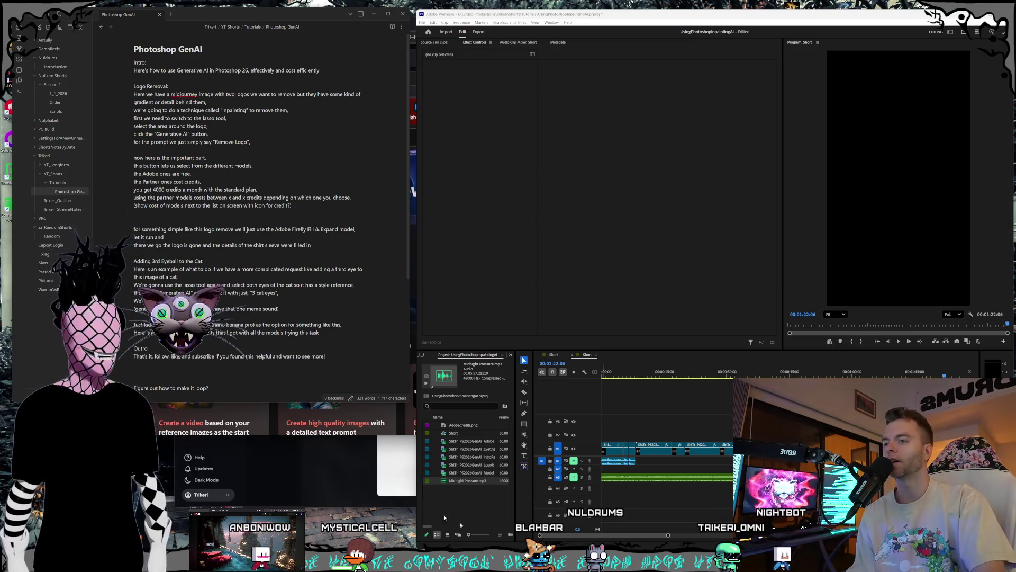
pyautogui.hotkey('alt', 'Tab')
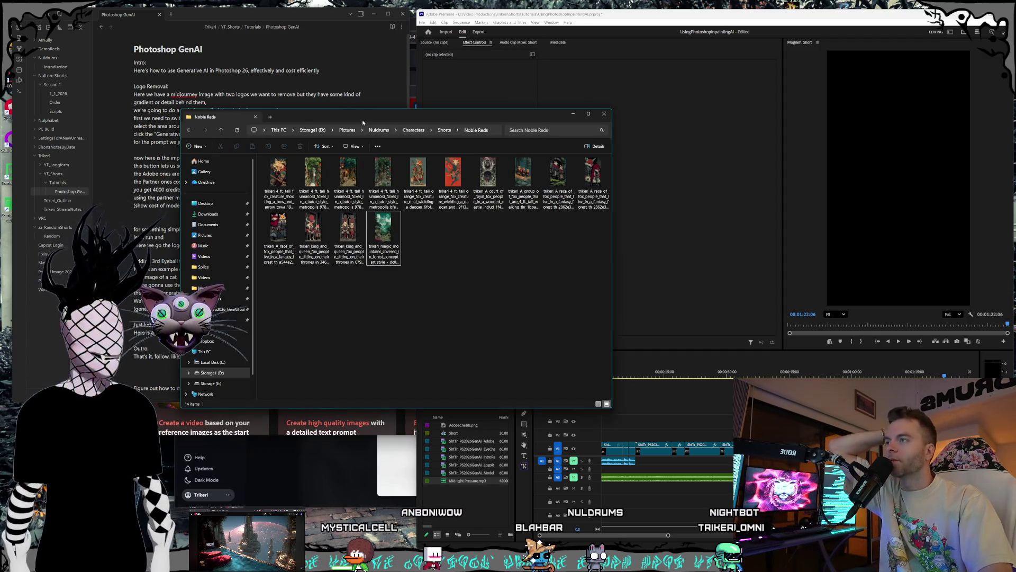
# Step: Open the magic mountains image in Photos, page through the Noble Reds fox artwork, and close it
pyautogui.moveTo(363, 123); pyautogui.dragTo(386, 124)
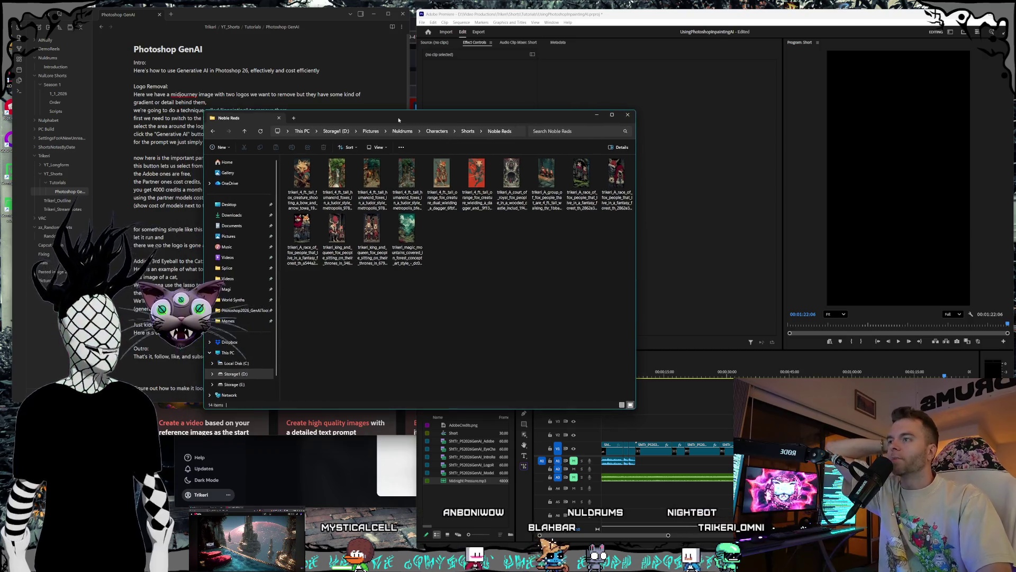
pyautogui.doubleClick(419, 253)
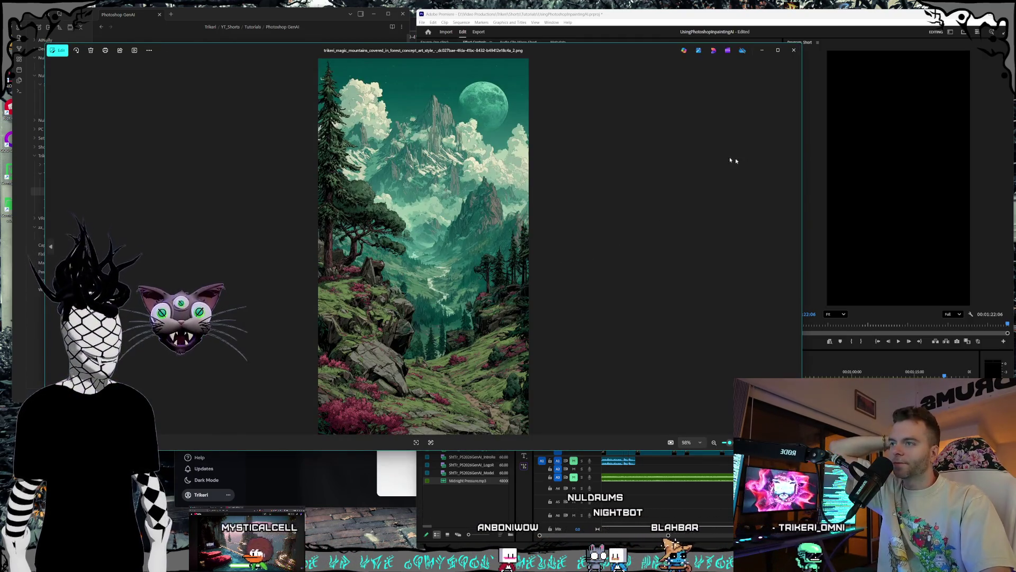
pyautogui.press('Left')
pyautogui.press('Right')
pyautogui.press('Left')
pyautogui.press('Left')
pyautogui.press('Left')
pyautogui.press('Left')
pyautogui.press('Left')
pyautogui.press('Left')
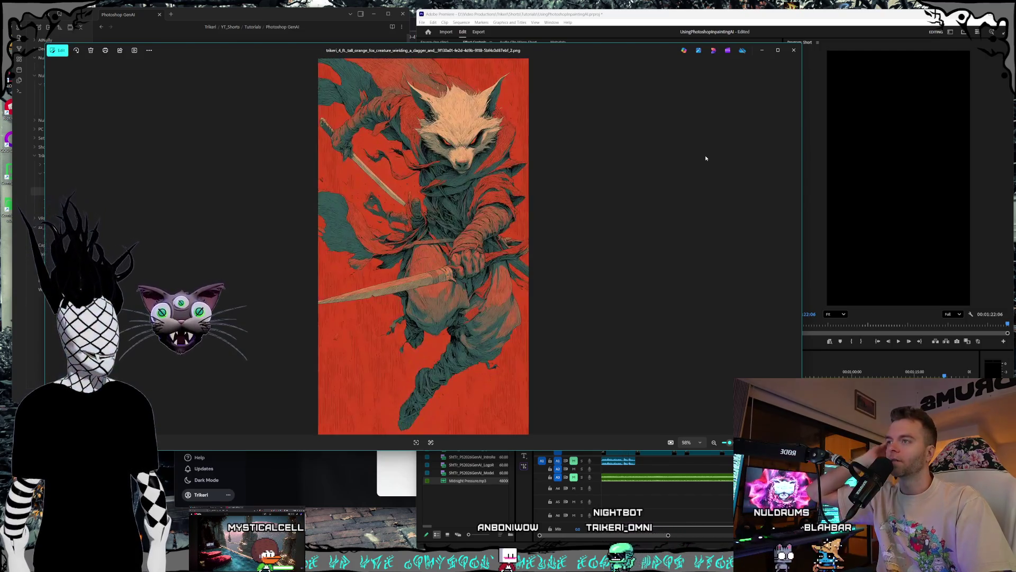
pyautogui.press('Left')
pyautogui.press('Left')
pyautogui.press('Left')
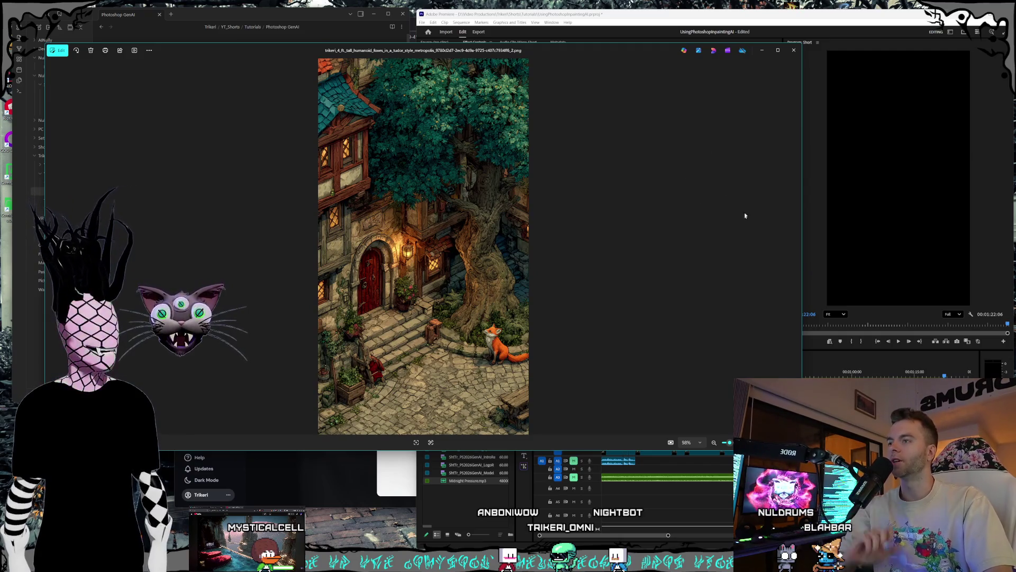
pyautogui.click(794, 50)
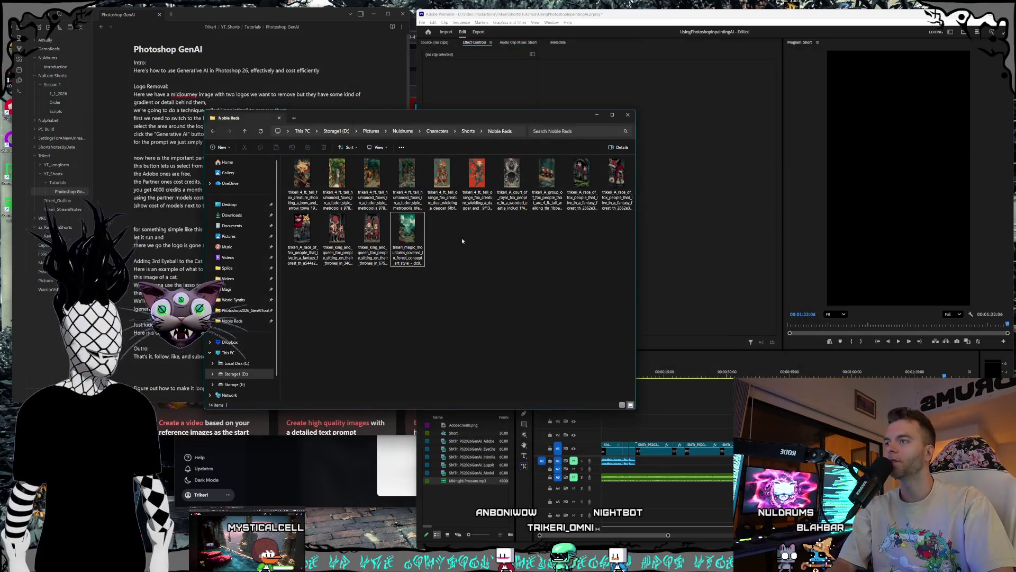
pyautogui.click(468, 131)
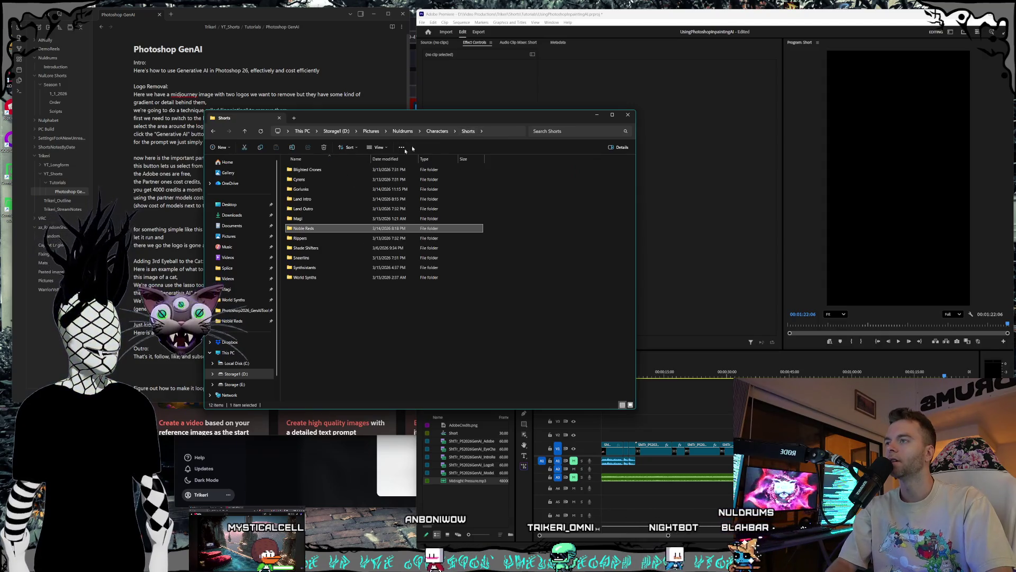
pyautogui.click(336, 131)
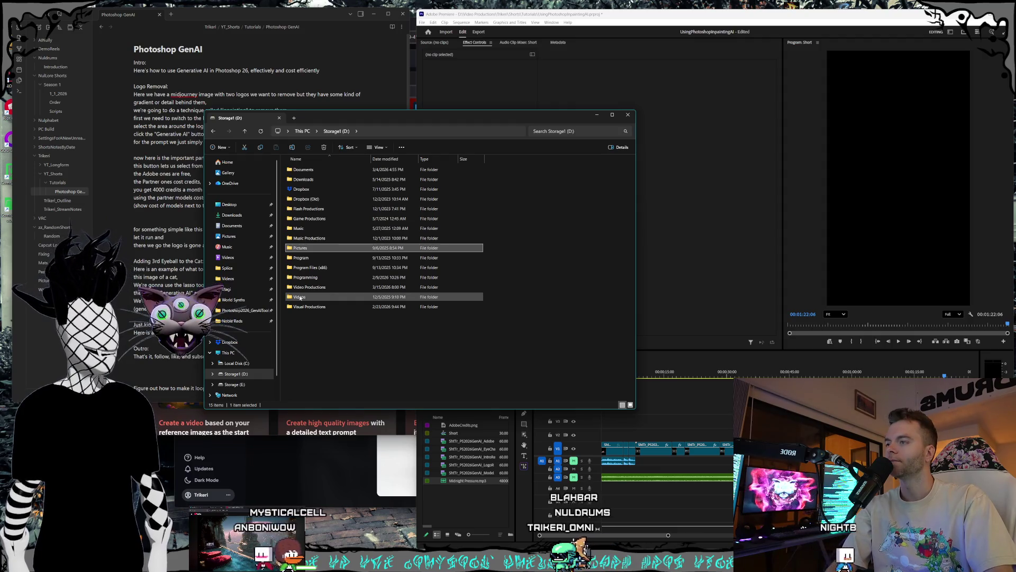
pyautogui.doubleClick(318, 297)
pyautogui.doubleClick(416, 343)
pyautogui.scroll(-10, 407, 334)
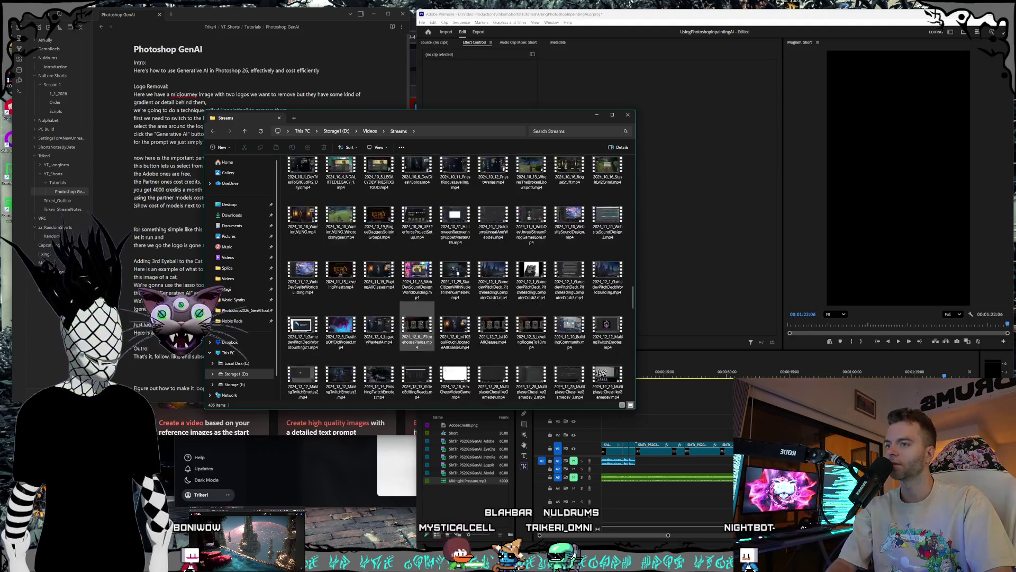
pyautogui.scroll(-3, 413, 349)
pyautogui.click(379, 376)
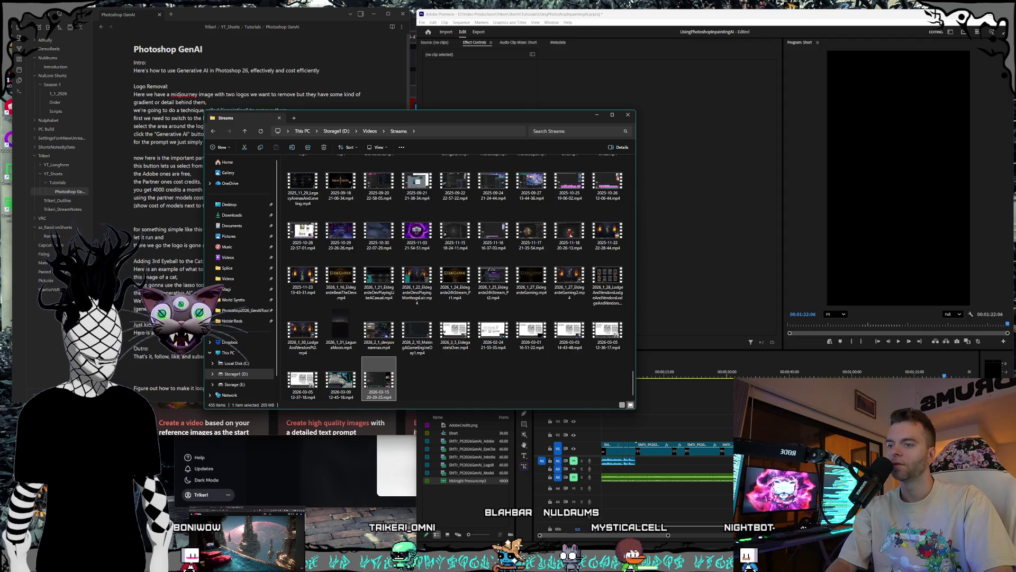
# Step: Drag the 2026-03-15 stream recording onto the Premiere Short sequence
pyautogui.moveTo(668, 534); pyautogui.dragTo(718, 534)
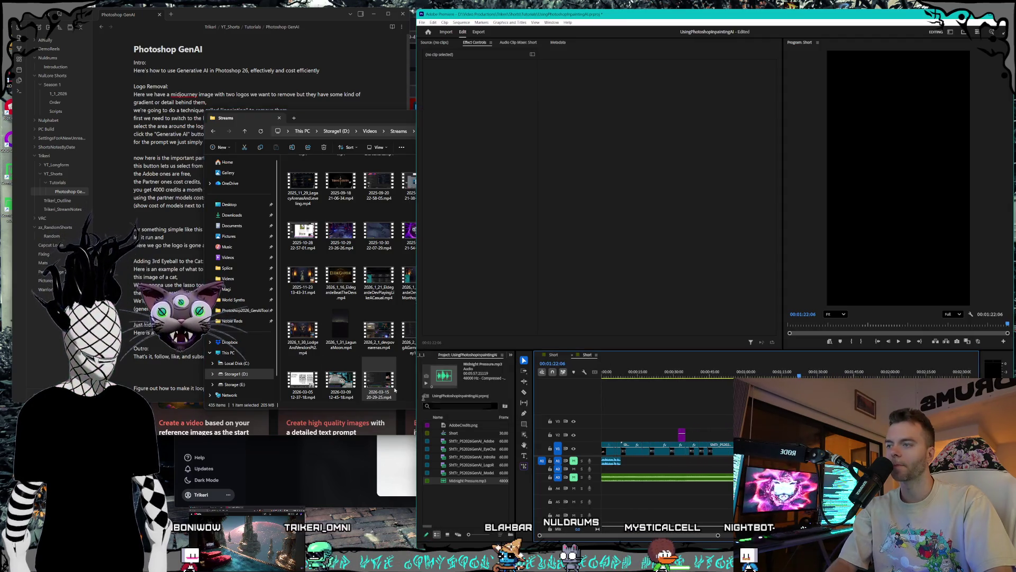
pyautogui.moveTo(379, 377)
pyautogui.mouseDown()
pyautogui.moveTo(509, 11)
pyautogui.moveTo(662, 413)
pyautogui.mouseUp()
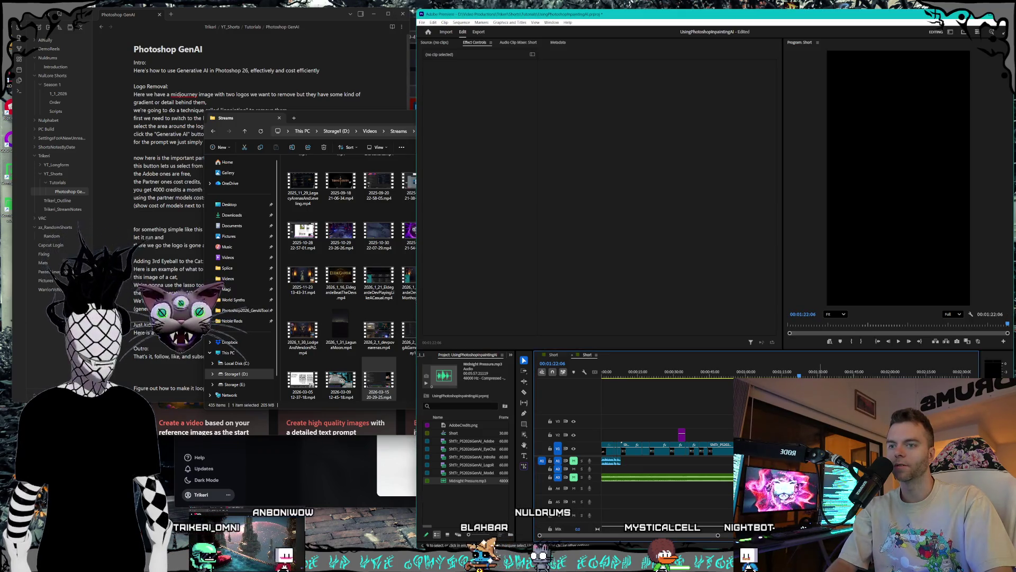
pyautogui.moveTo(391, 381)
pyautogui.mouseDown()
pyautogui.moveTo(477, 53)
pyautogui.moveTo(509, 10)
pyautogui.moveTo(465, 450)
pyautogui.mouseUp()
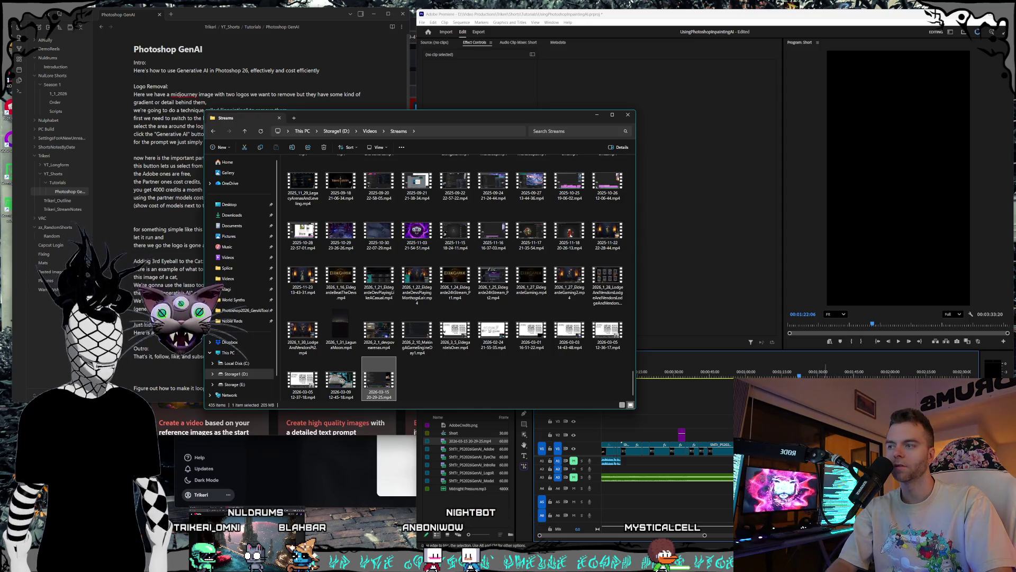
pyautogui.click(705, 537)
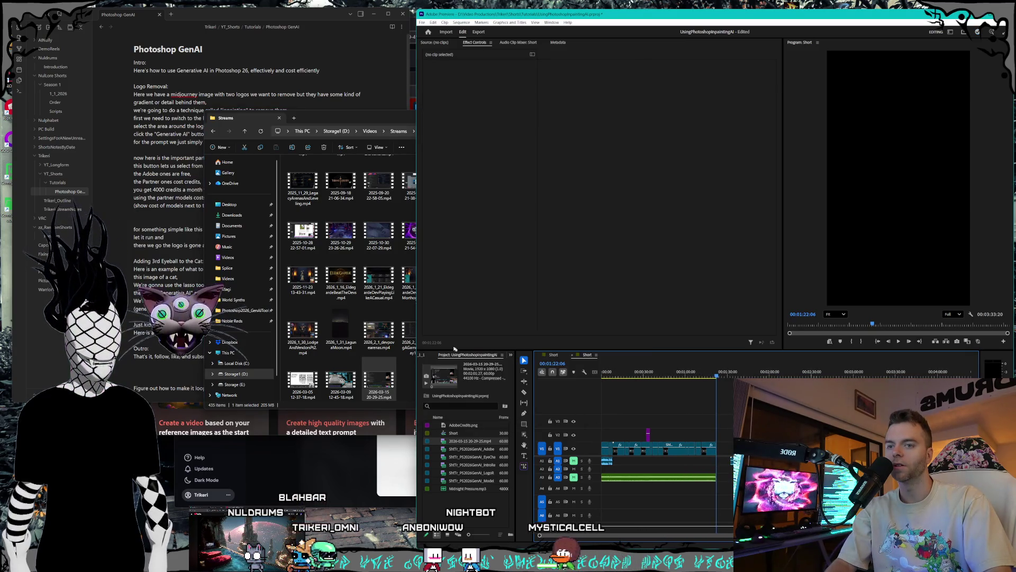
pyautogui.click(399, 385)
pyautogui.moveTo(376, 381)
pyautogui.mouseDown()
pyautogui.moveTo(635, 434)
pyautogui.moveTo(900, 448)
pyautogui.mouseUp()
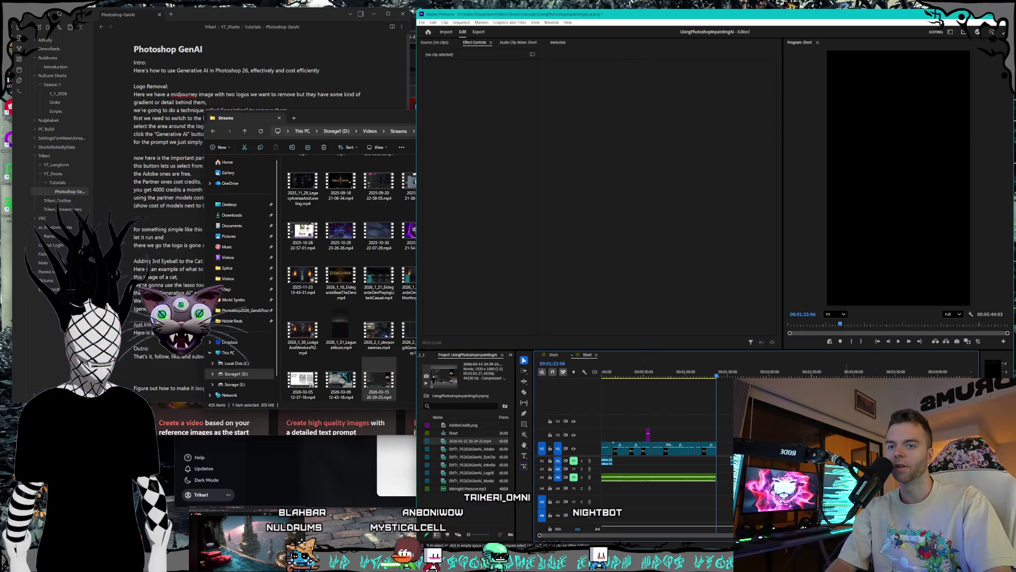
# Step: Undo, redo, then undo the stream video drop again, and inspect the clip's audio settings
pyautogui.hotkey('ctrl', 'z')
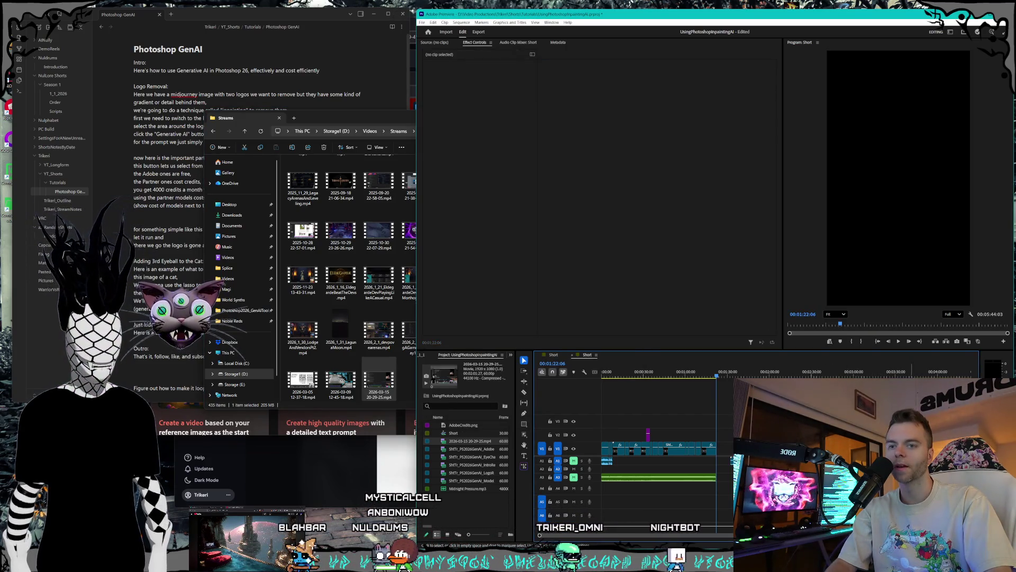
pyautogui.hotkey('ctrl', 'shift', 'z')
pyautogui.hotkey('ctrl', 'z')
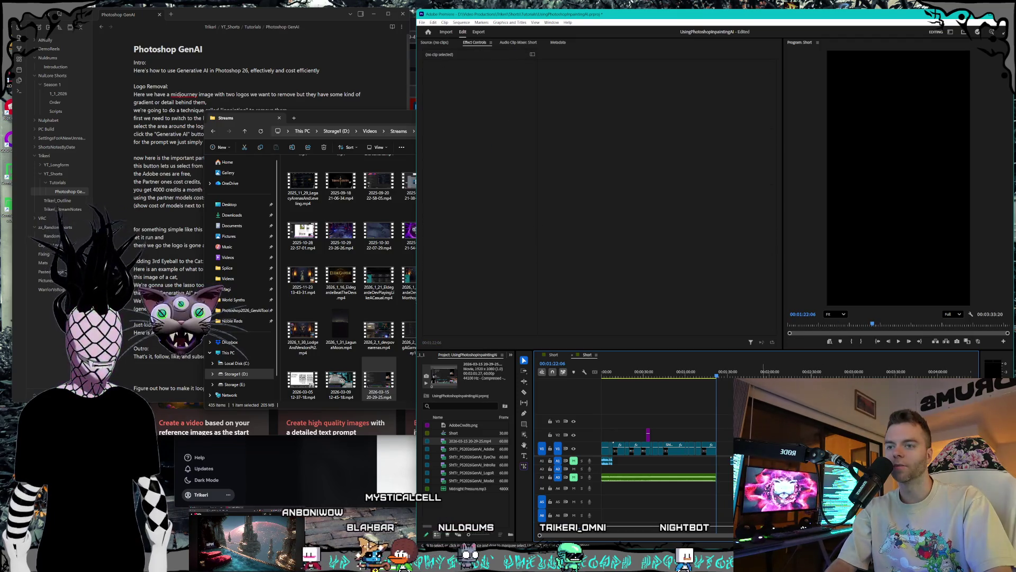
pyautogui.click(732, 459)
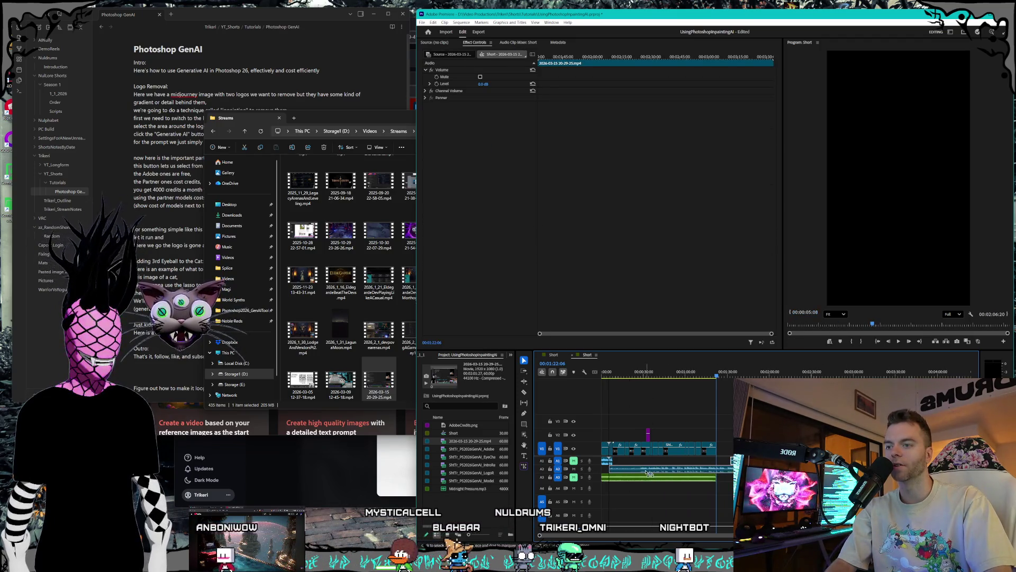
# Step: Restore the long stream audio clip on A2, zoom the timeline, and tidy the Streams folder window
pyautogui.hotkey('ctrl', 'shift', 'z')
pyautogui.press('=')
pyautogui.press('=')
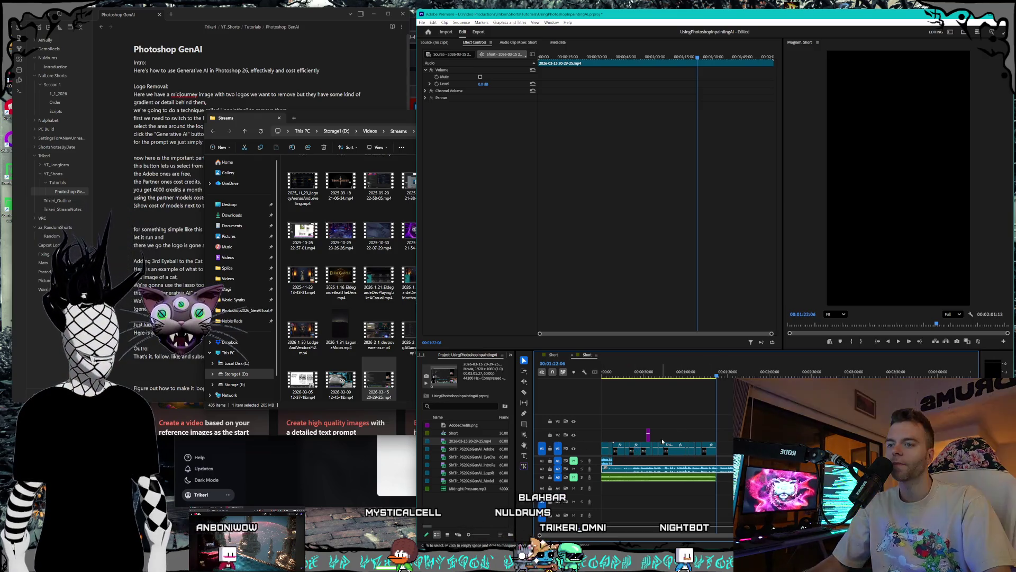
pyautogui.moveTo(249, 118)
pyautogui.mouseDown()
pyautogui.moveTo(458, 145)
pyautogui.moveTo(501, 171)
pyautogui.mouseUp()
pyautogui.click(532, 419)
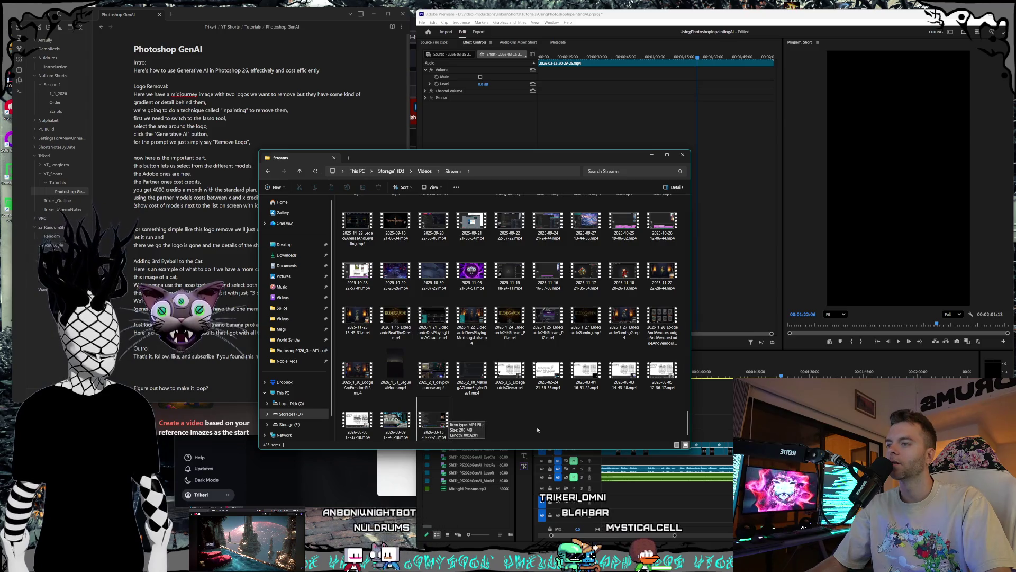
# Step: Bring Premiere back in front and maximize its window to fill the screen
pyautogui.moveTo(276, 17); pyautogui.dragTo(303, 42)
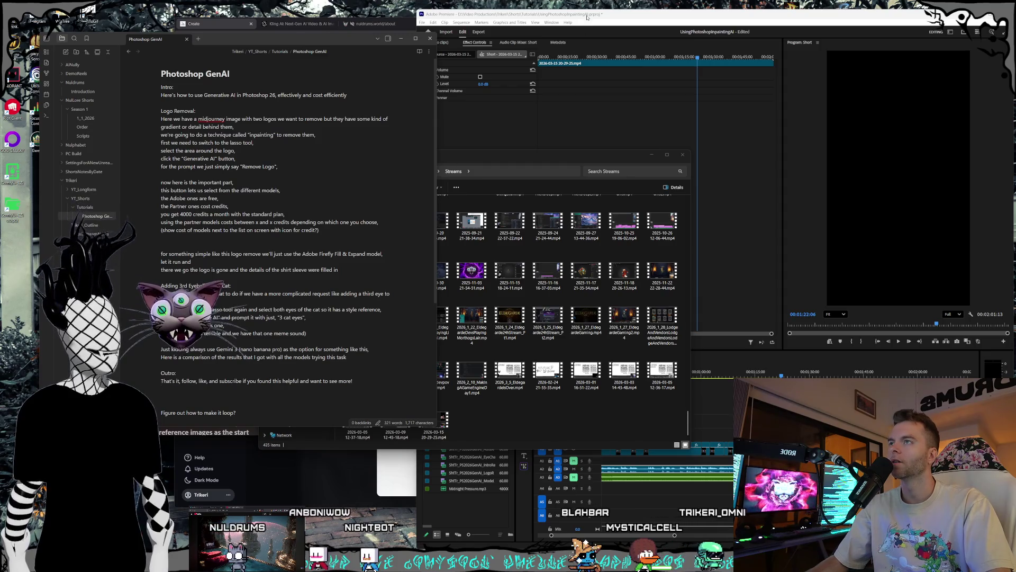
pyautogui.click(900, 31)
pyautogui.moveTo(688, 14); pyautogui.dragTo(506, 2)
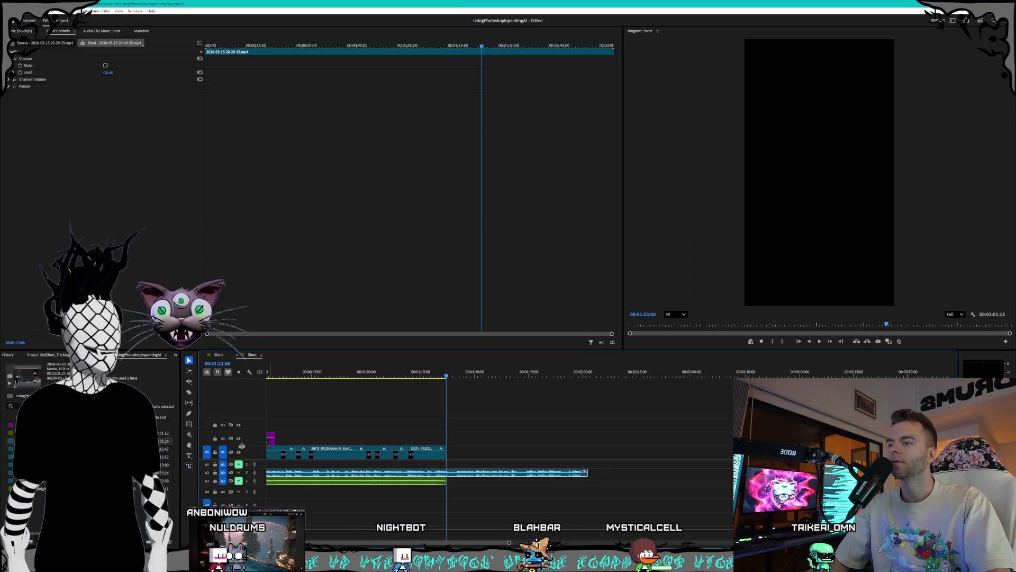
pyautogui.keyDown('alt'); pyautogui.scroll(3, 356, 496); pyautogui.keyUp('alt')
pyautogui.scroll(5, 355, 496)
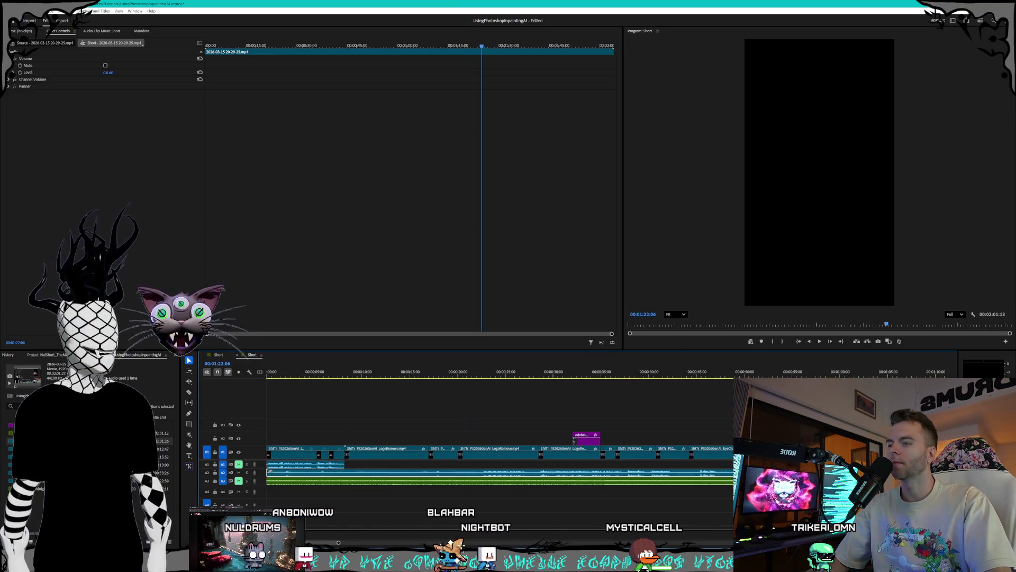
pyautogui.keyDown('alt'); pyautogui.scroll(-5, 356, 496); pyautogui.keyUp('alt')
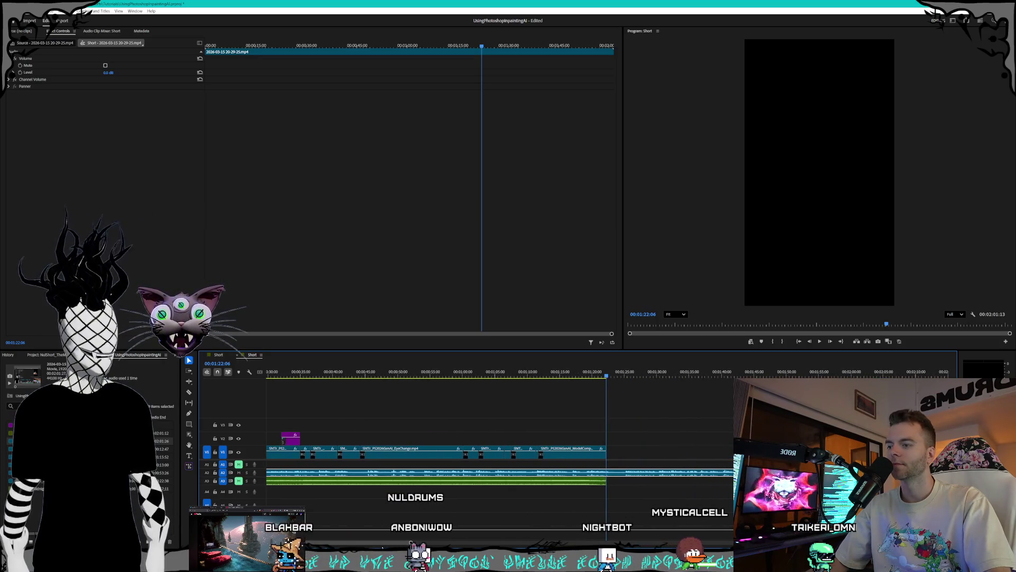
pyautogui.keyDown('alt'); pyautogui.scroll(3, 356, 496); pyautogui.keyUp('alt')
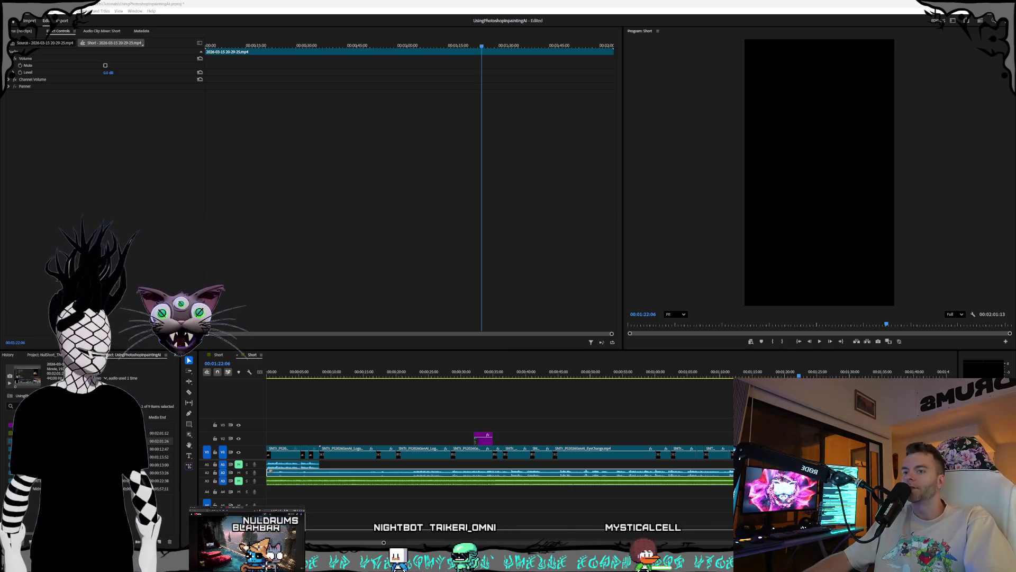
# Step: Rewind the playhead from about 1:22 back to 00:00:00:00 at the opening webcam shot
pyautogui.click(803, 374)
pyautogui.moveTo(803, 373); pyautogui.dragTo(243, 372)
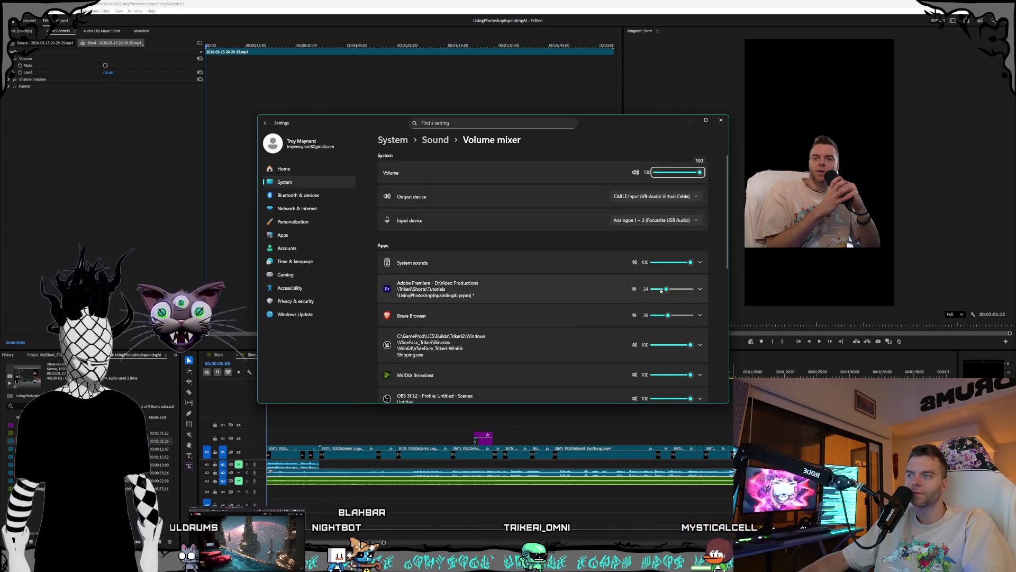
# Step: Lower Adobe Premiere's app volume from 34 to 20 in Volume mixer, then close Settings
pyautogui.moveTo(662, 290); pyautogui.dragTo(659, 290)
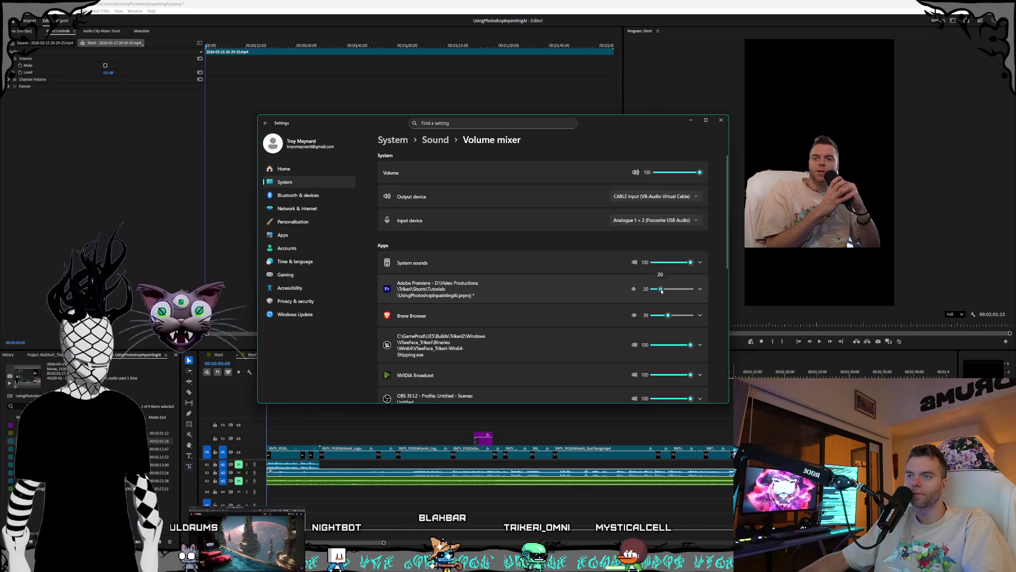
pyautogui.click(721, 120)
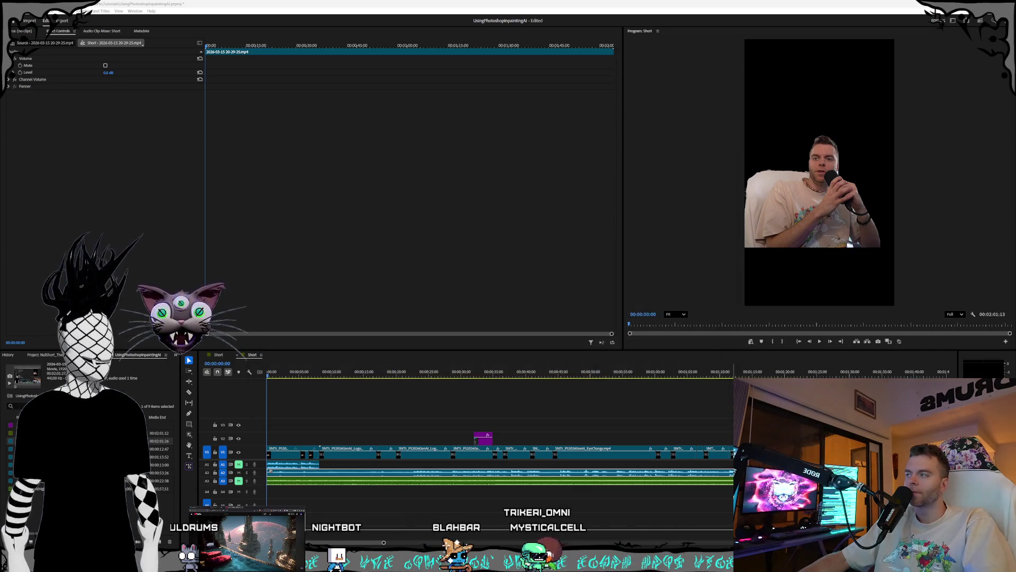
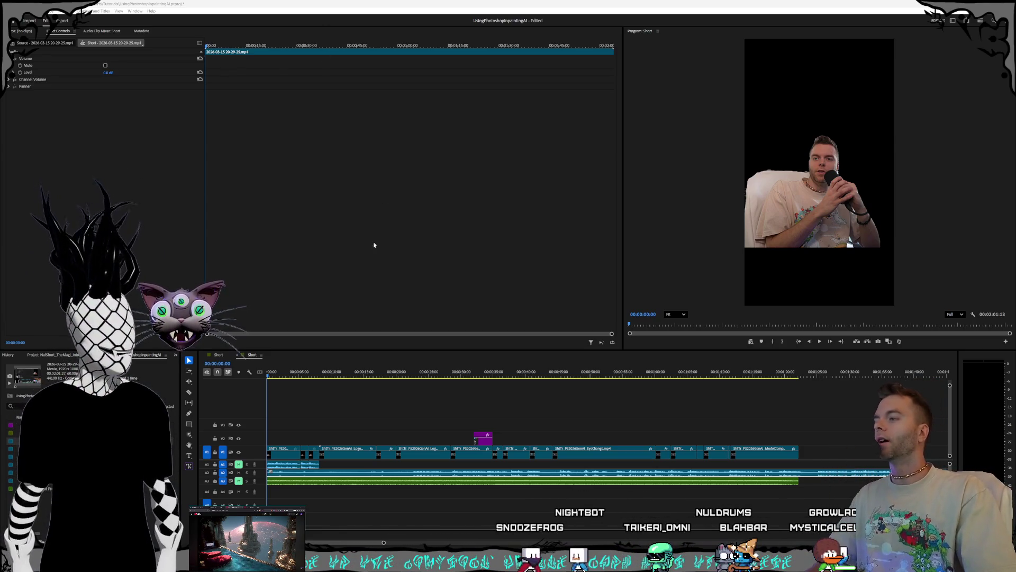
# Step: Play the sequence from about 5 seconds to check the audio
pyautogui.click(303, 373)
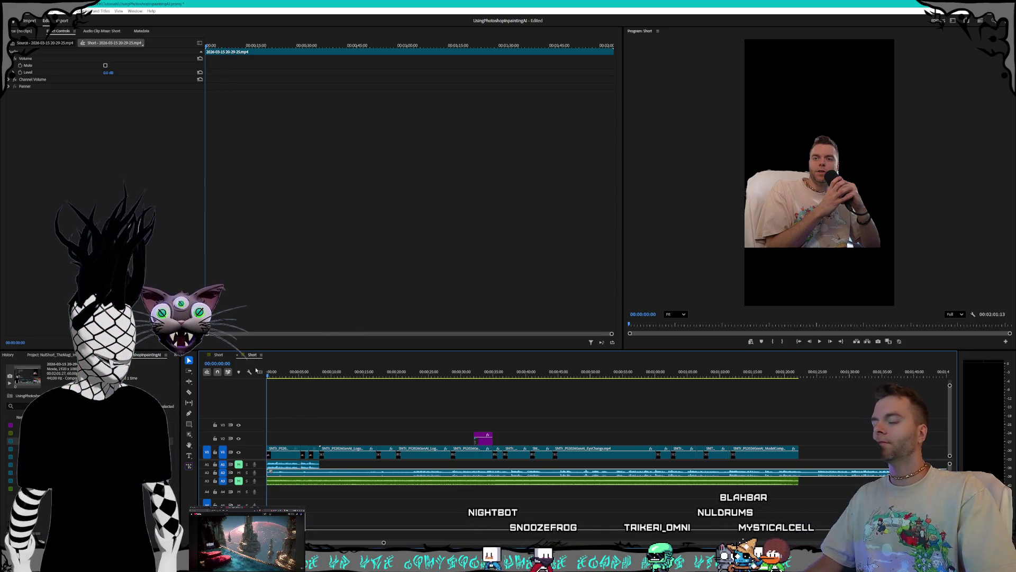
pyautogui.press('space')
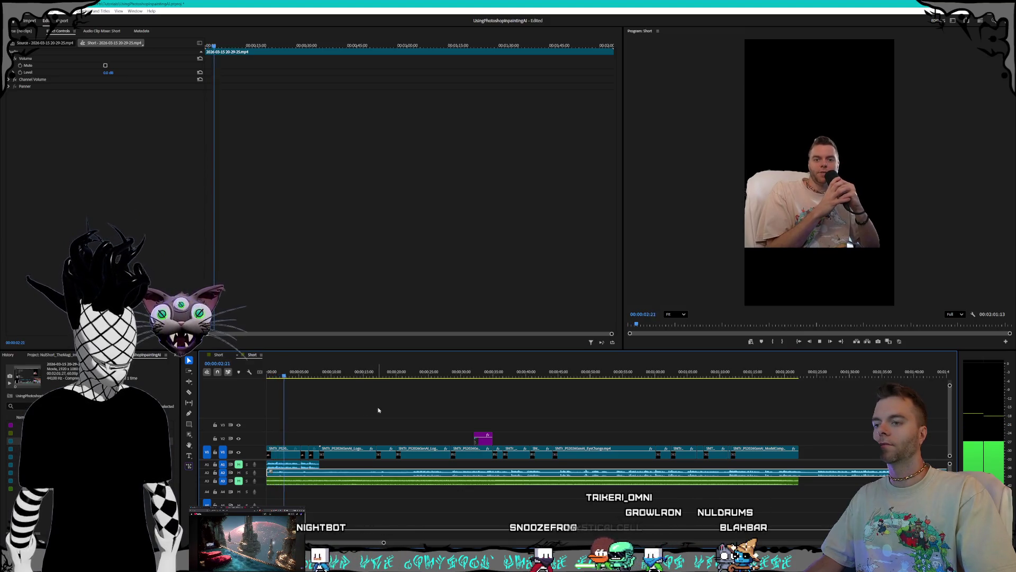
pyautogui.press('space')
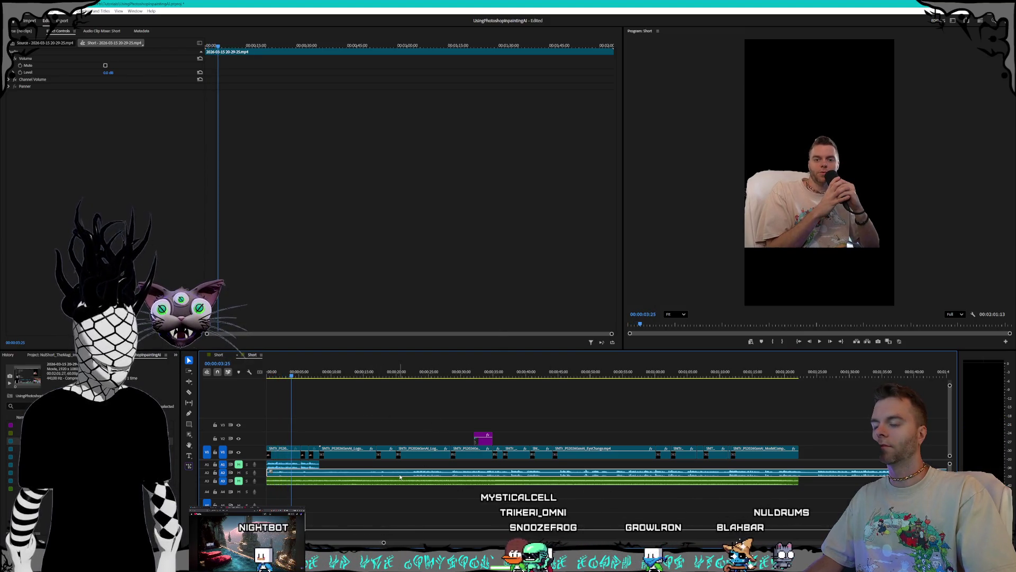
# Step: Boost the A2 clip's audio gain, replay from the start, and bring up the Windows volume mixer
pyautogui.rightClick(400, 478)
pyautogui.click(421, 386)
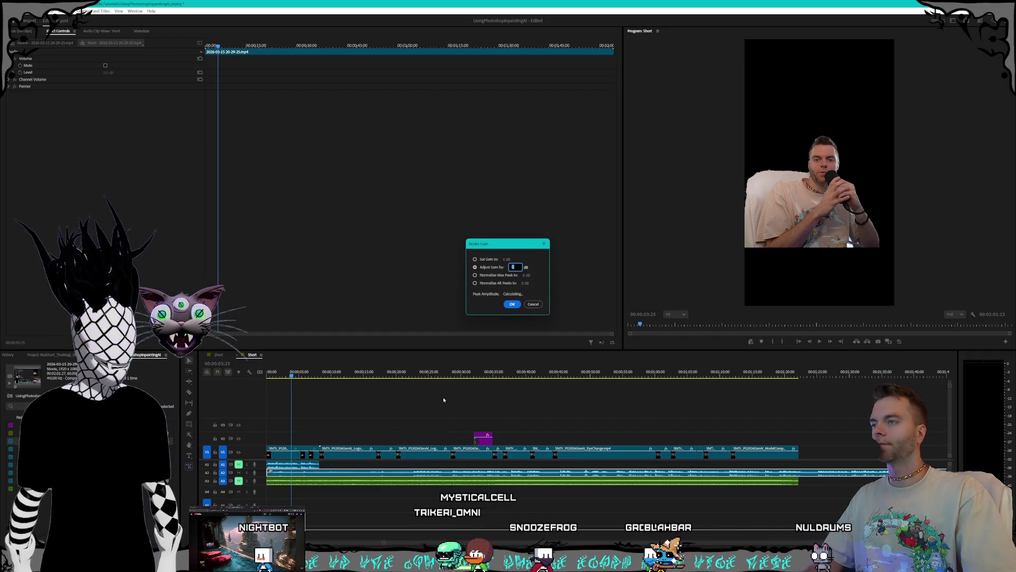
pyautogui.press('Return')
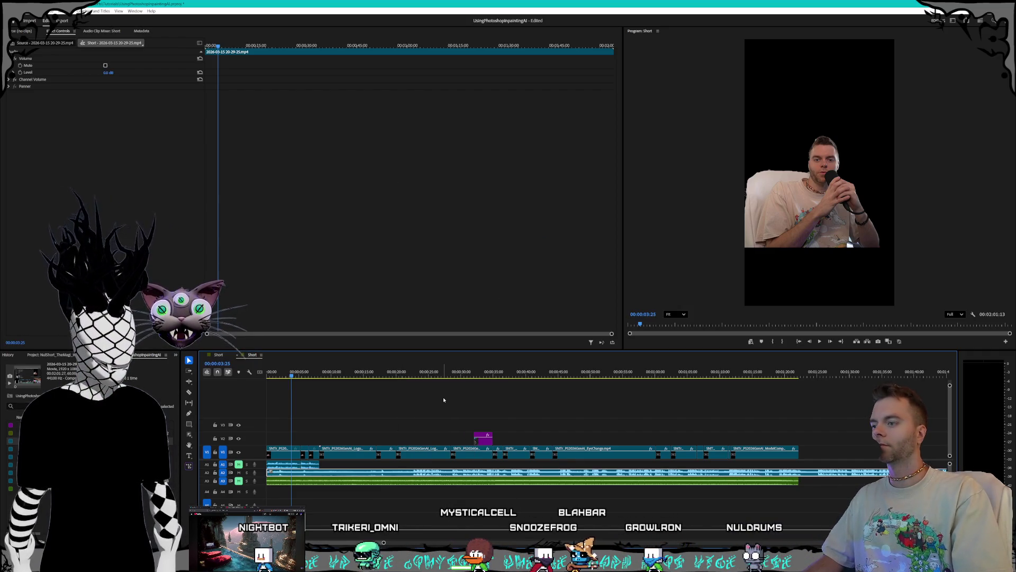
pyautogui.press('Home')
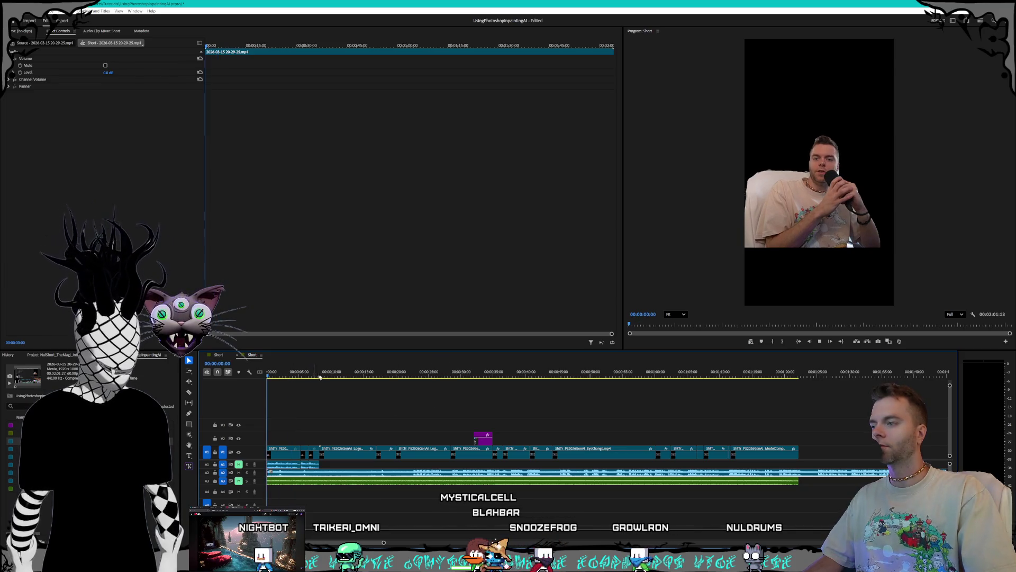
pyautogui.press('space')
pyautogui.press('space')
pyautogui.press('super+i')
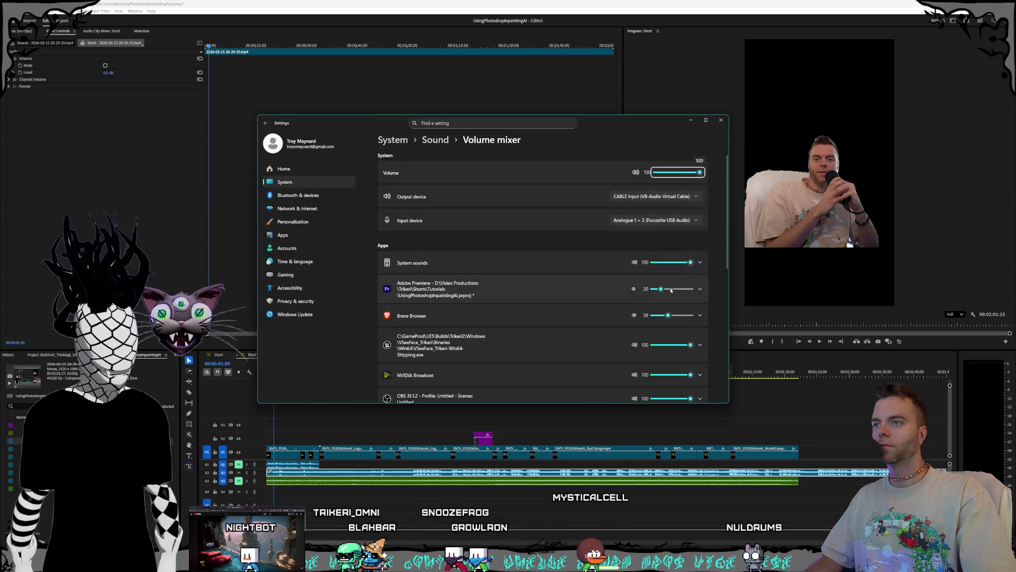
# Step: Raise Premiere Pro's app volume to about 40, close Settings, and resume playback in Premiere
pyautogui.moveTo(673, 289); pyautogui.dragTo(670, 290)
pyautogui.hotkey('alt', 'F4')
pyautogui.press('space')
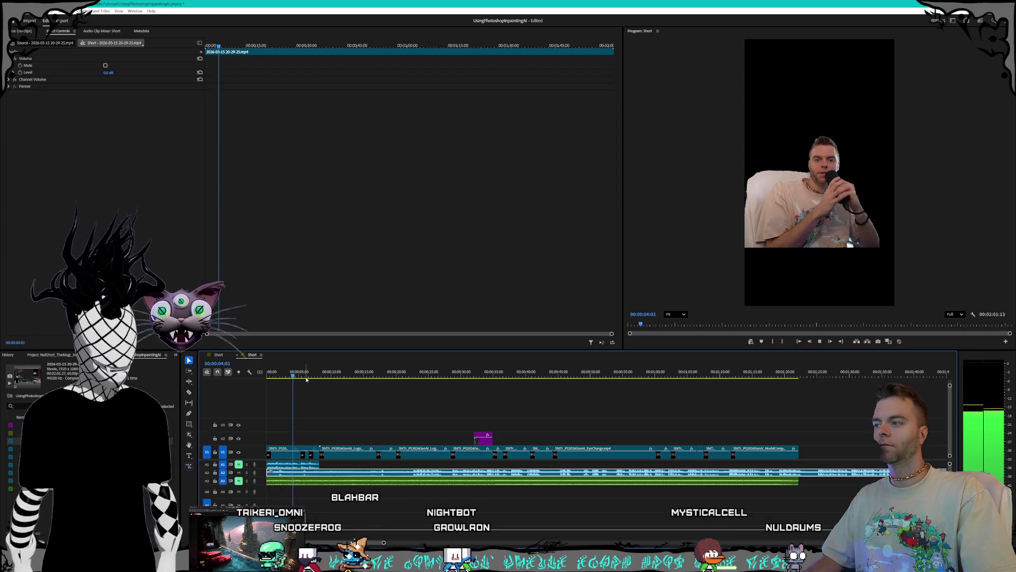
# Step: Apply a further audio gain boost to the A2 clip and play it back
pyautogui.rightClick(348, 450)
pyautogui.click(369, 382)
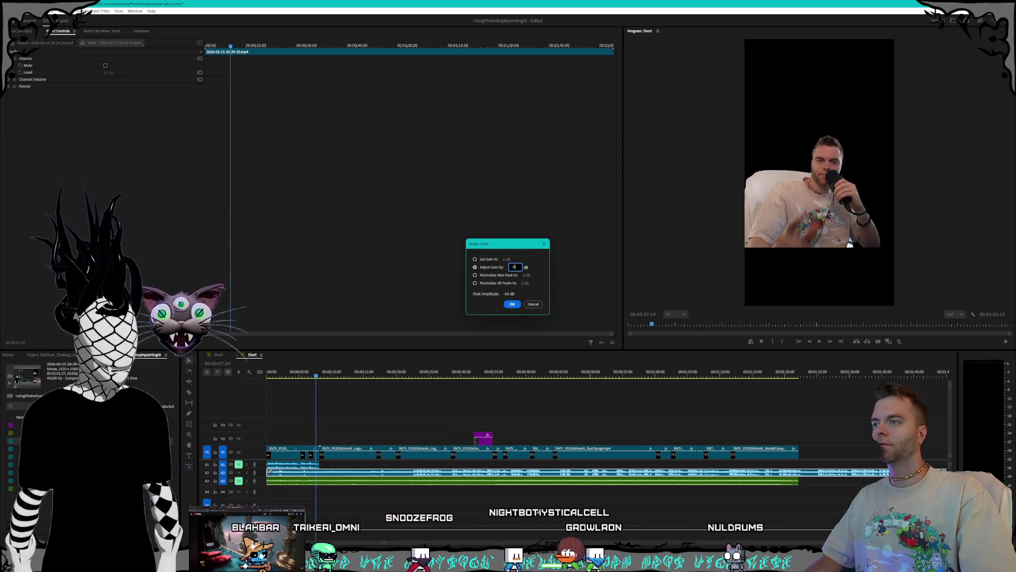
pyautogui.press('Return')
pyautogui.press('space')
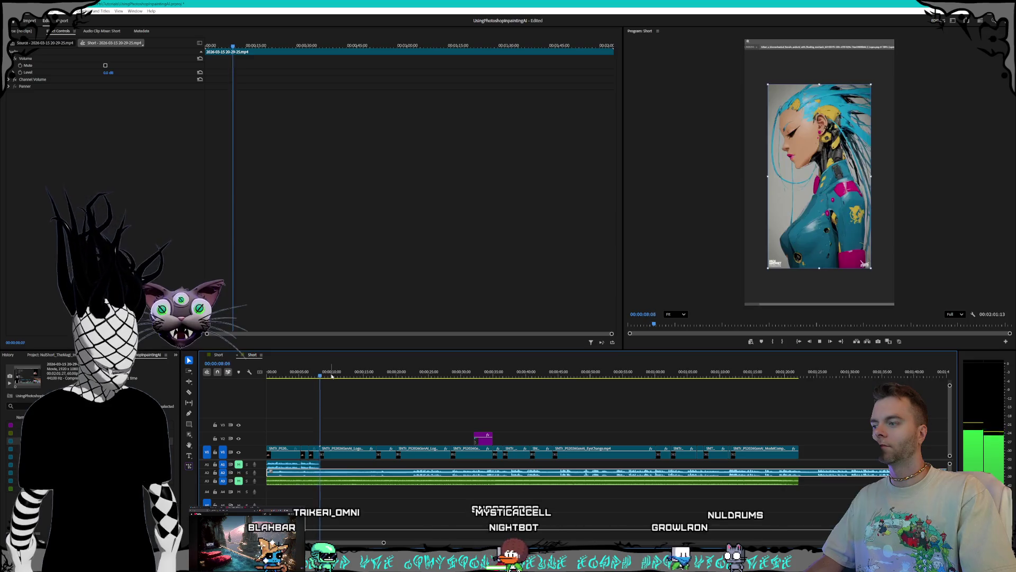
# Step: Play from about 15 seconds and razor-cut the A2 audio at 00:00:23:17
pyautogui.click(363, 377)
pyautogui.press('space')
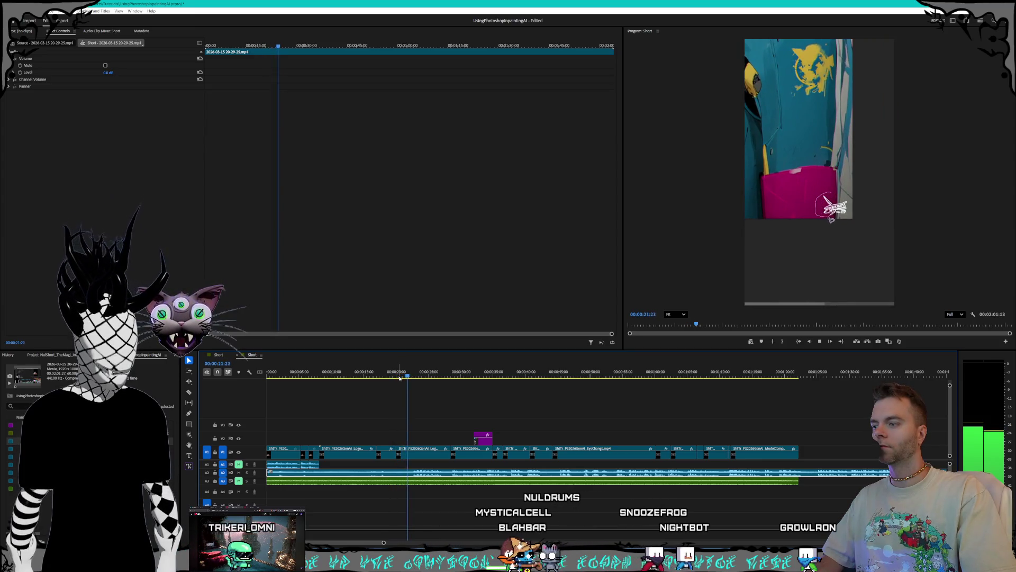
pyautogui.press('space')
pyautogui.press('c')
pyautogui.click(414, 475)
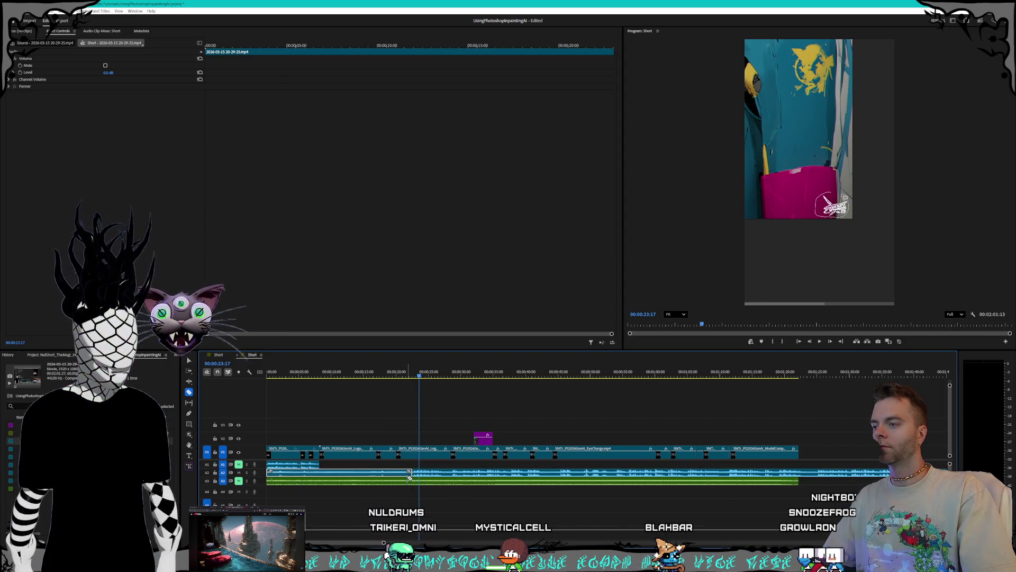
# Step: Delete the A2 audio piece before the 23:17 cut
pyautogui.press('v')
pyautogui.click(350, 472)
pyautogui.press('Delete')
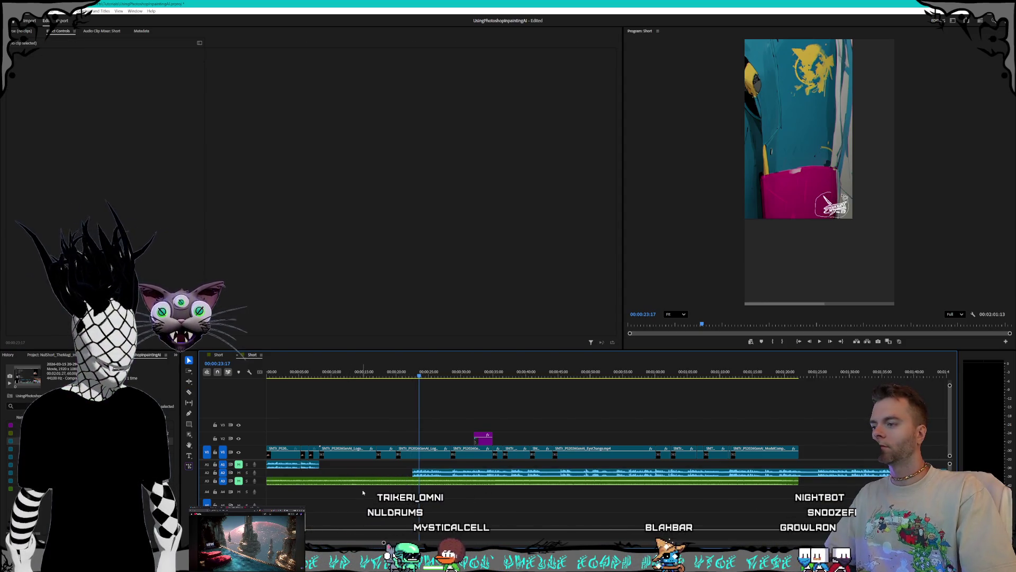
# Step: Zoom the timeline out and make the audio and video tracks taller, then select A2
pyautogui.scroll(1, 371, 489)
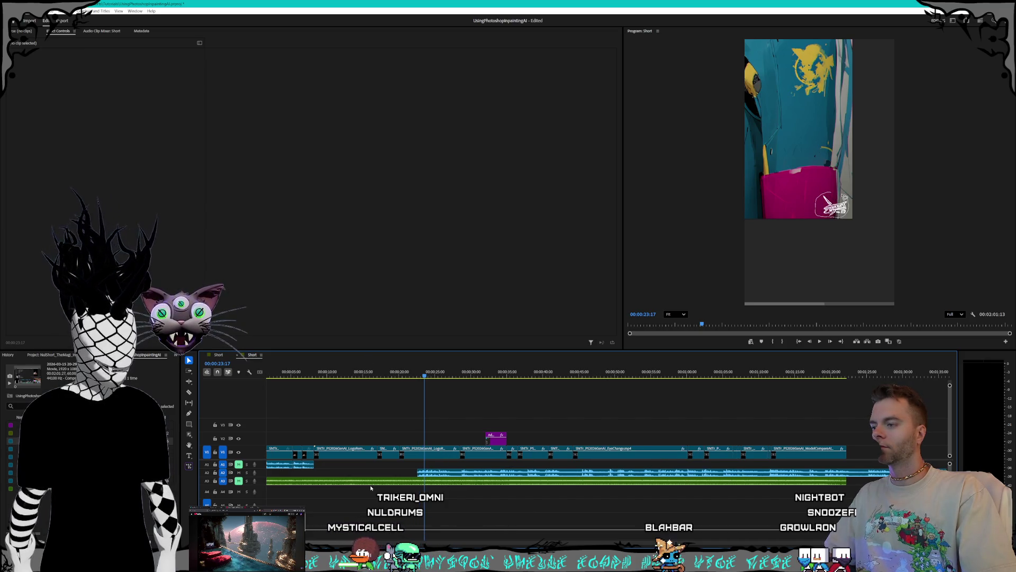
pyautogui.scroll(1, 371, 488)
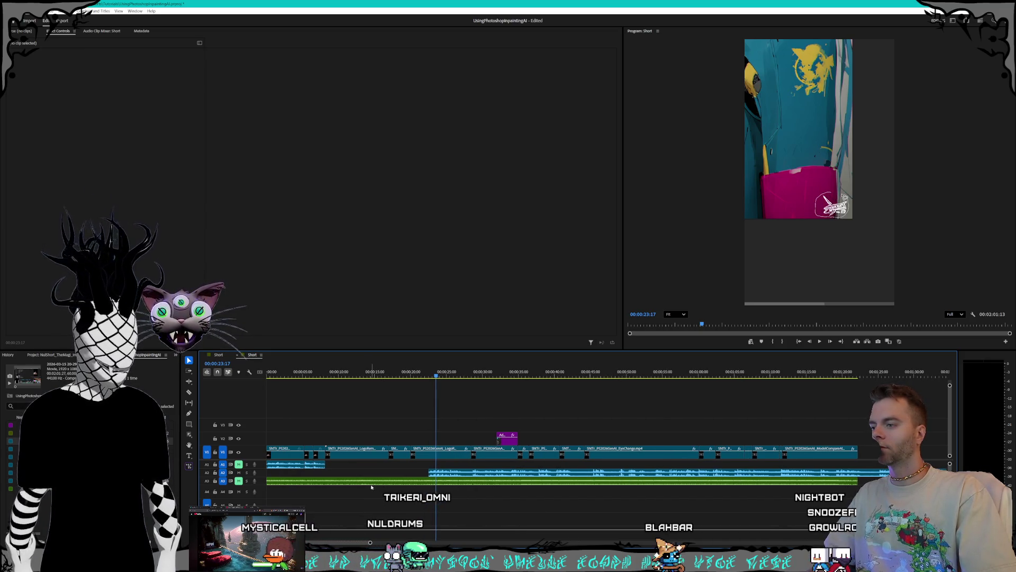
pyautogui.scroll(-1, 371, 487)
pyautogui.scroll(1, 418, 494)
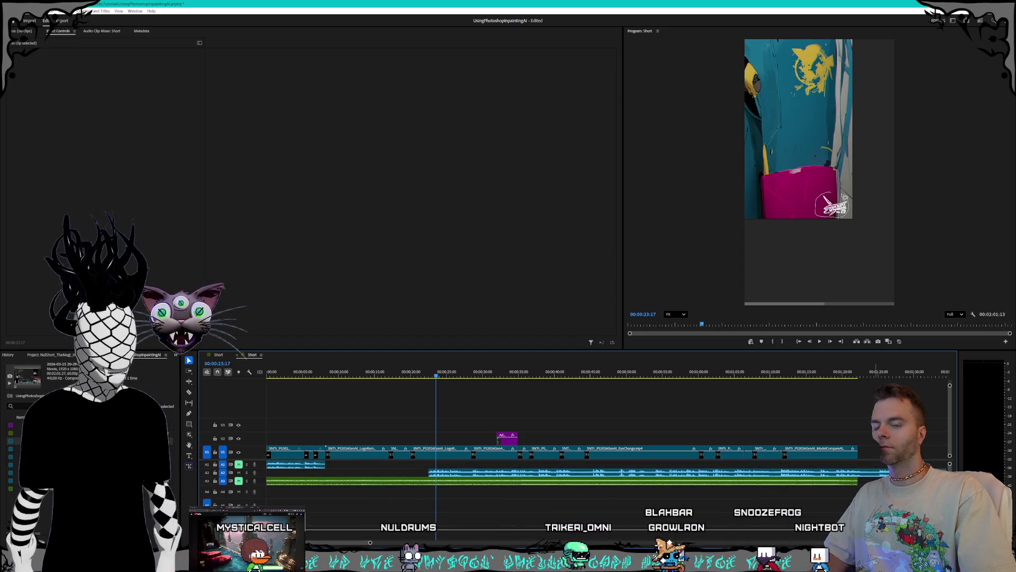
pyautogui.press('=')
pyautogui.press('-')
pyautogui.press('-')
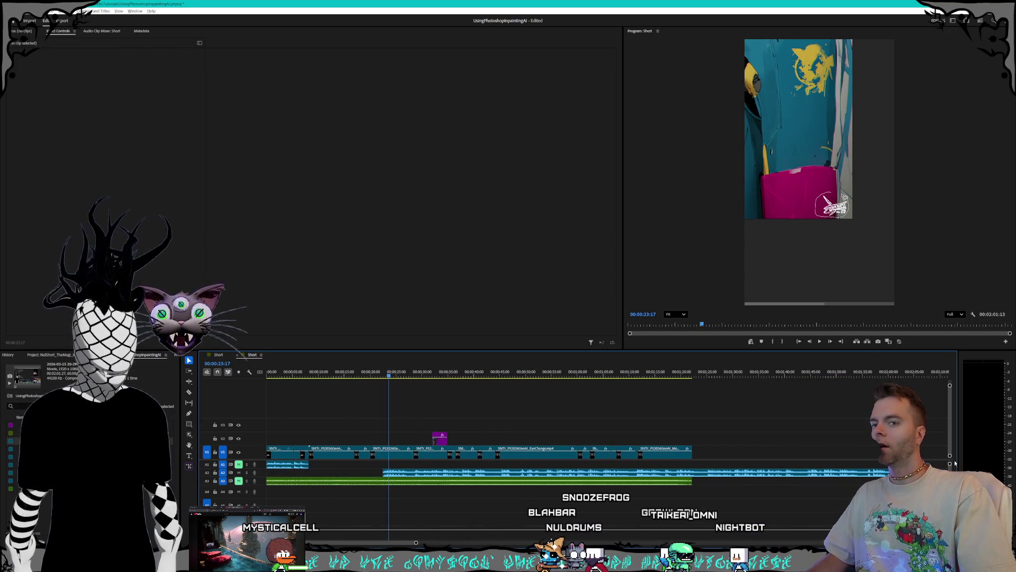
pyautogui.moveTo(950, 465); pyautogui.dragTo(946, 457)
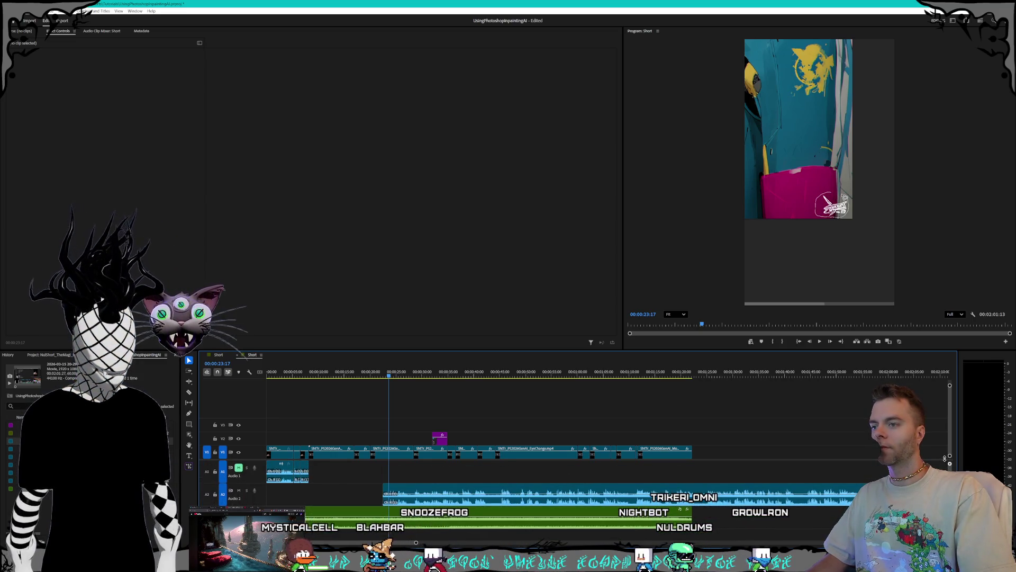
pyautogui.moveTo(951, 385); pyautogui.dragTo(950, 388)
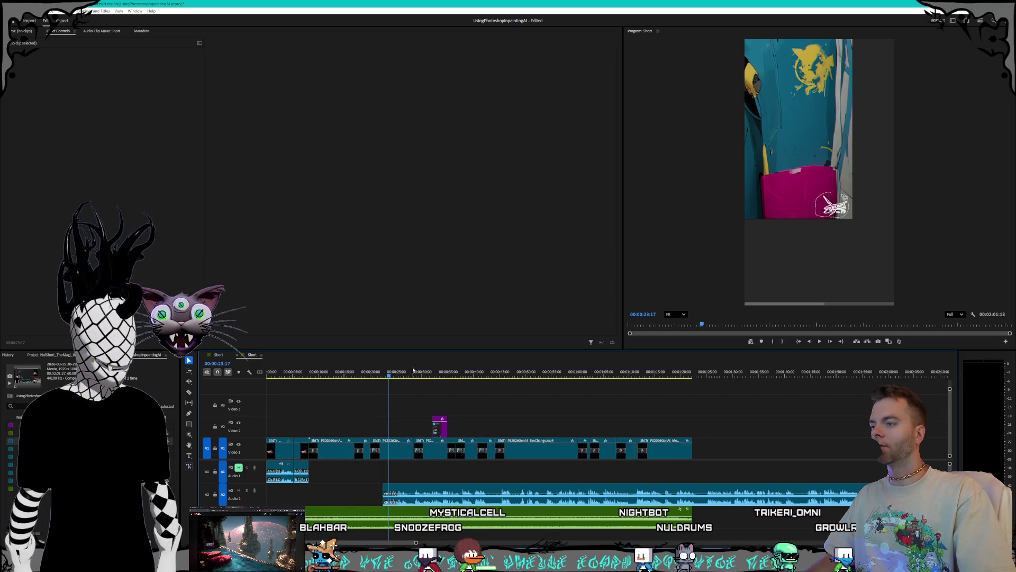
pyautogui.click(429, 495)
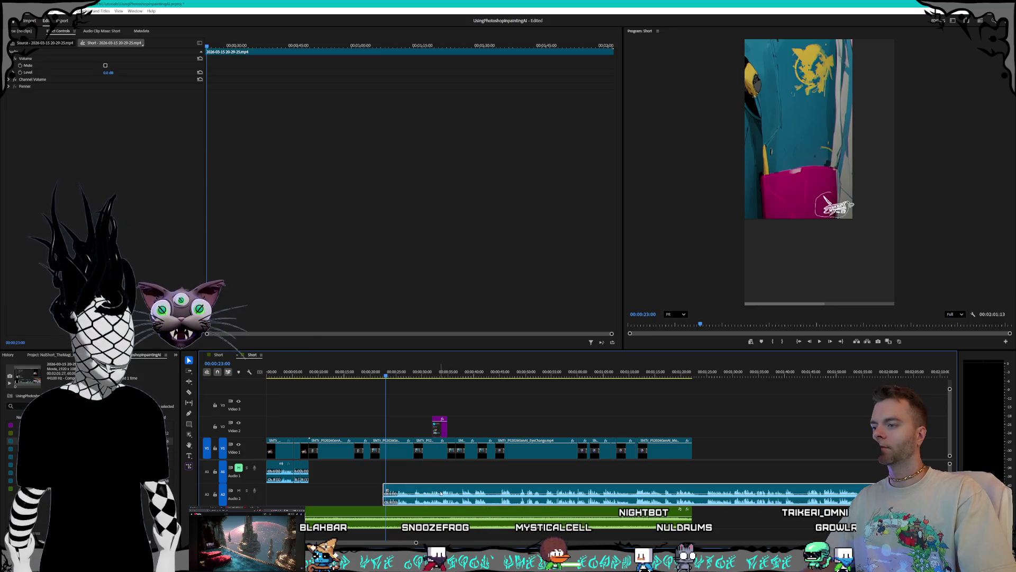
# Step: Move the A2 audio clip to the sequence start and play it back
pyautogui.moveTo(420, 492); pyautogui.dragTo(325, 491)
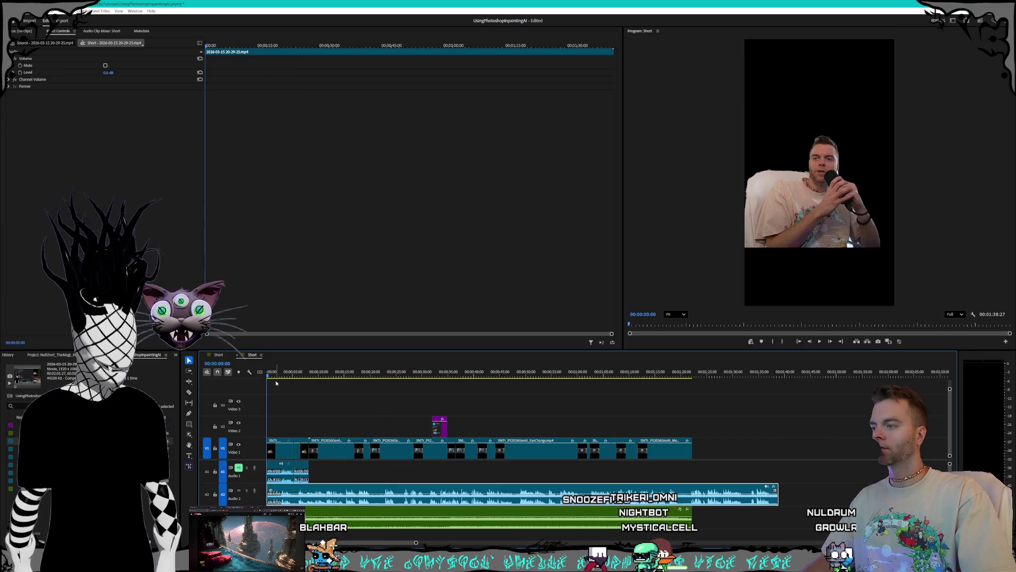
pyautogui.press('space')
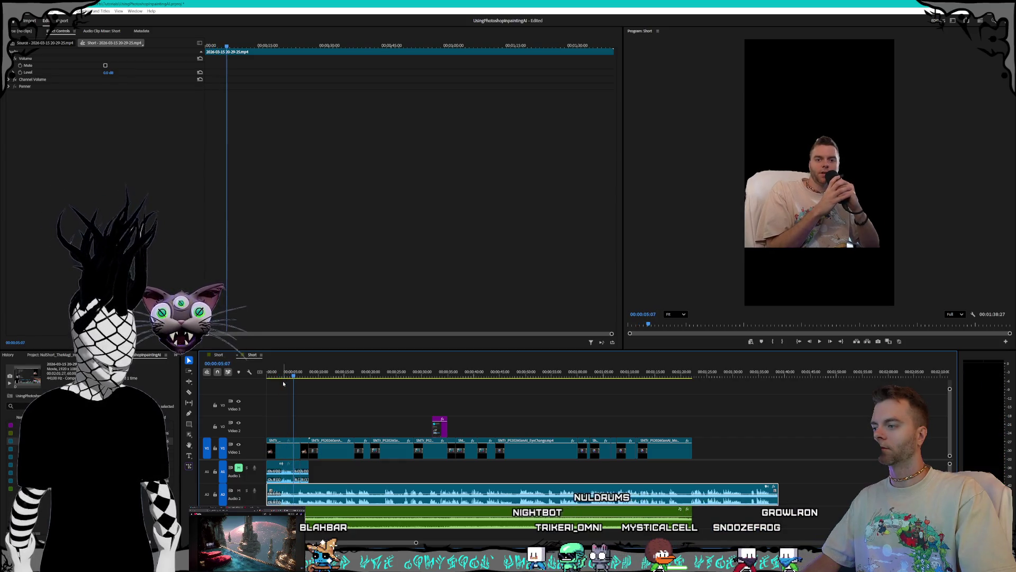
pyautogui.press('space')
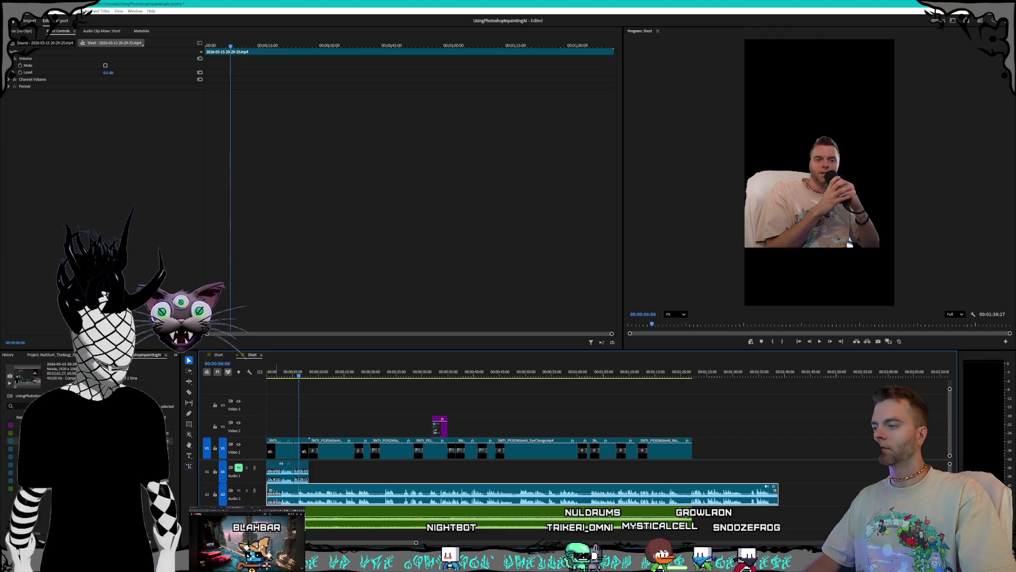
pyautogui.press('=')
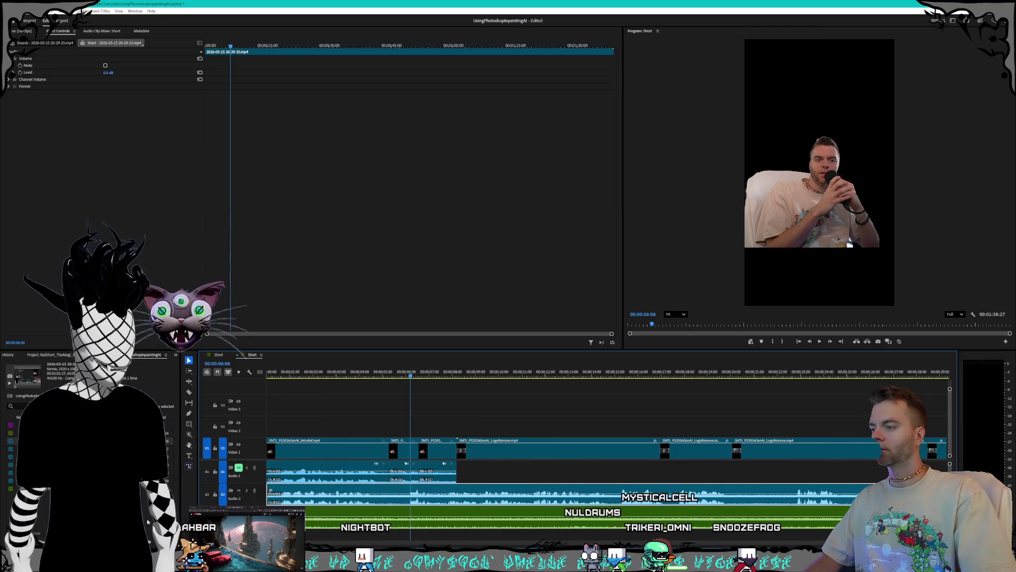
# Step: Cut the A2 audio at 00:00:04:23 and again slightly later, then replay that section
pyautogui.click(374, 373)
pyautogui.press('space')
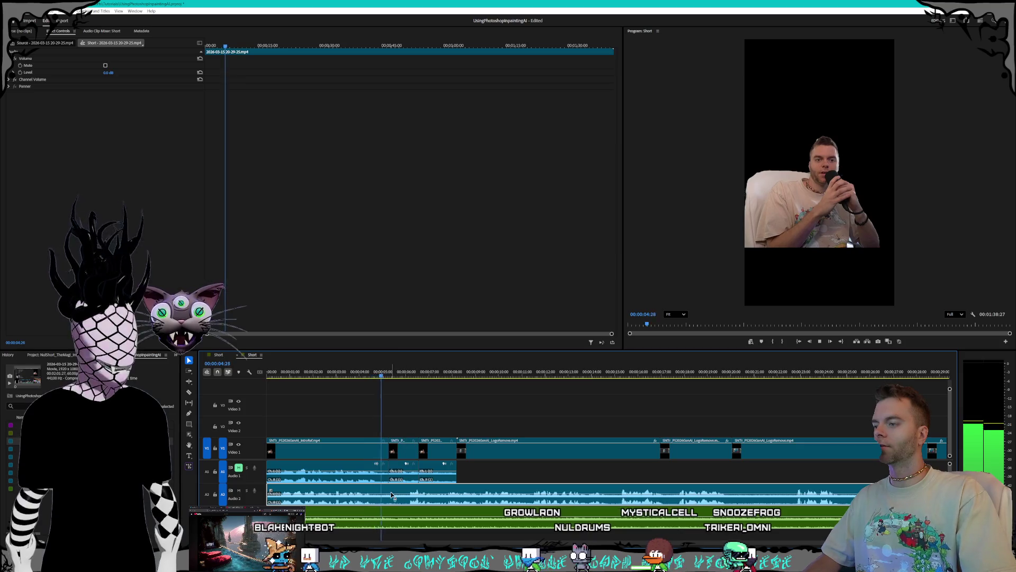
pyautogui.moveTo(374, 373); pyautogui.dragTo(382, 468)
pyautogui.click(382, 498)
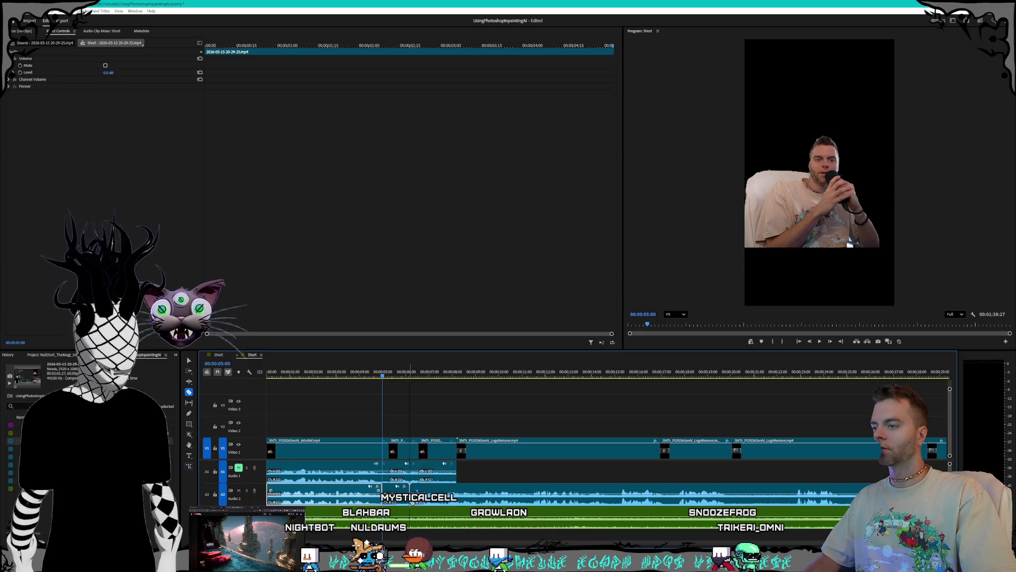
pyautogui.click(411, 502)
pyautogui.press('v')
pyautogui.press('j')
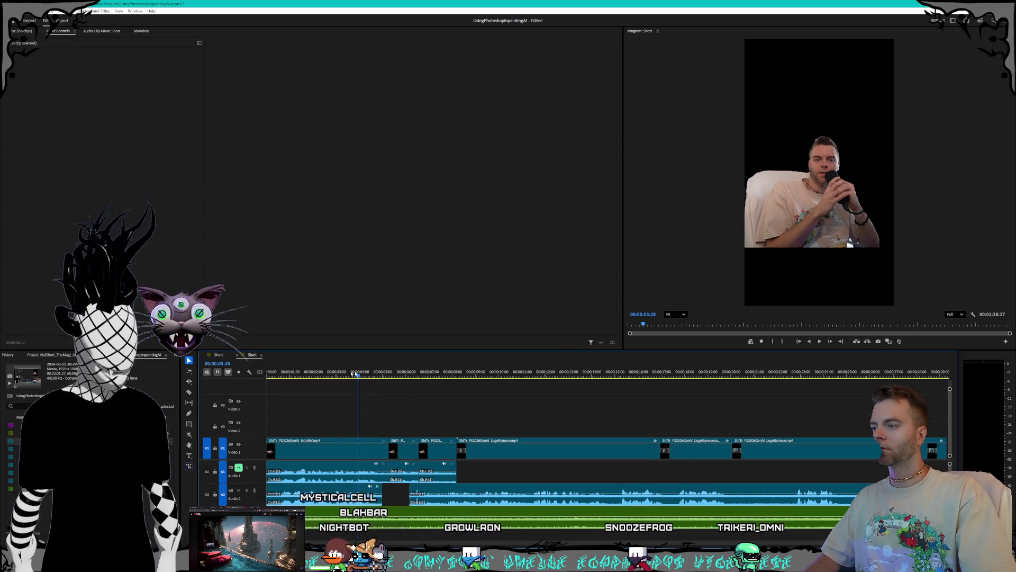
pyautogui.press('l')
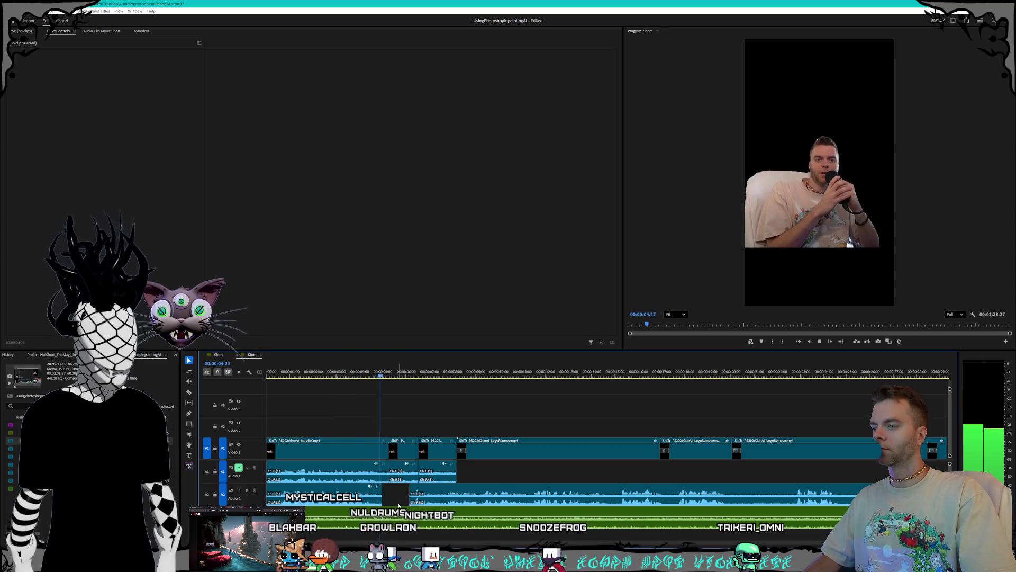
pyautogui.press('space')
# Step: Review from 4:28, then delete the two short clips after IntroRef and select the gap
pyautogui.click(430, 497)
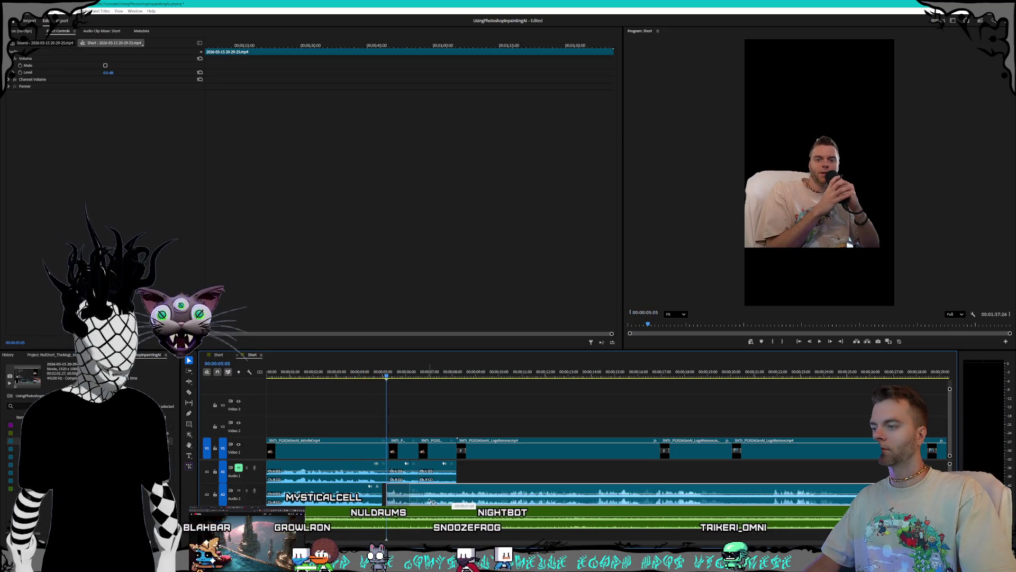
pyautogui.press('space')
pyautogui.click(382, 374)
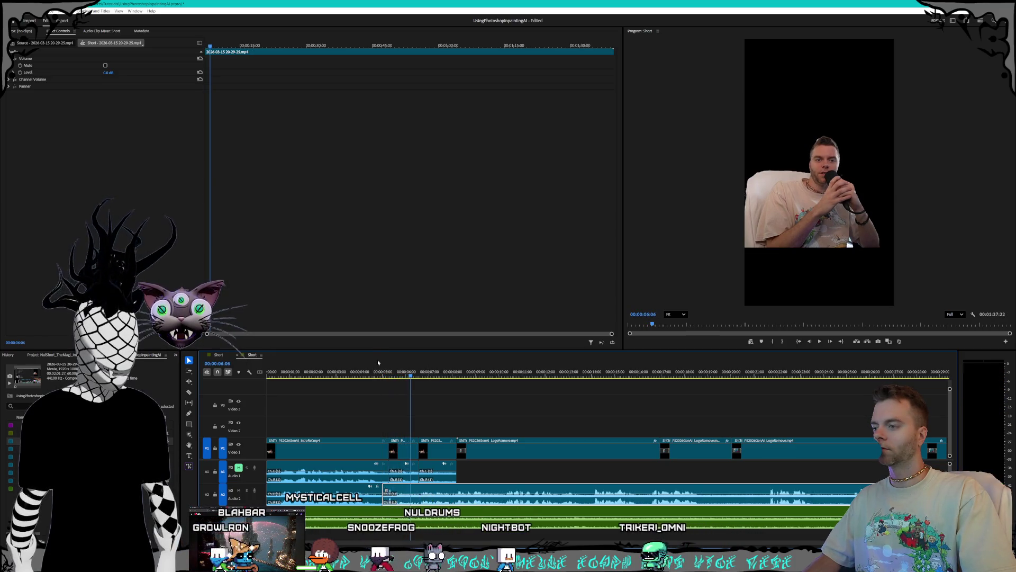
pyautogui.press('space')
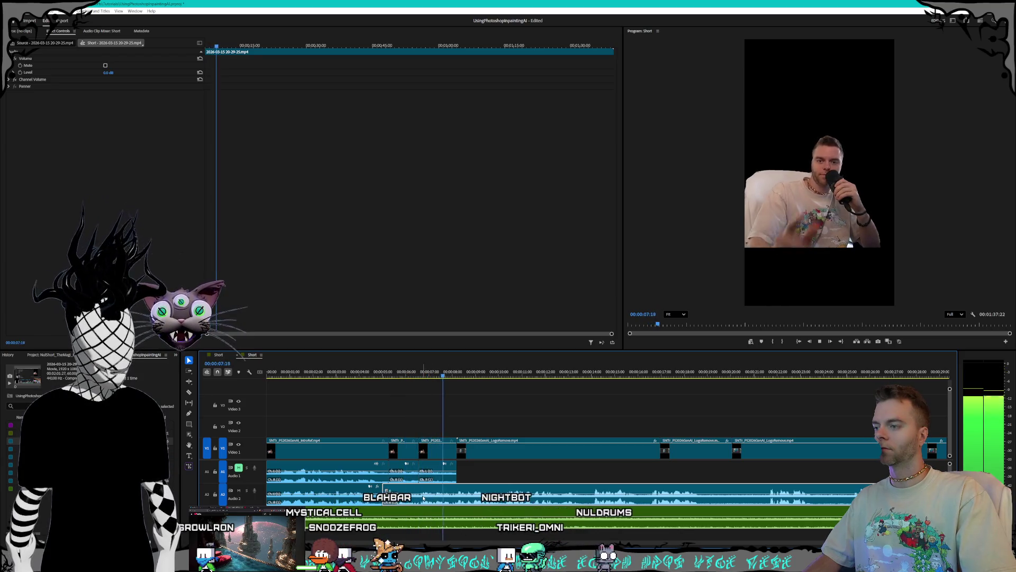
pyautogui.press('space')
pyautogui.moveTo(420, 433)
pyautogui.mouseDown()
pyautogui.moveTo(406, 479)
pyautogui.moveTo(386, 471)
pyautogui.moveTo(382, 450)
pyautogui.mouseUp()
pyautogui.press('Delete')
pyautogui.click(410, 448)
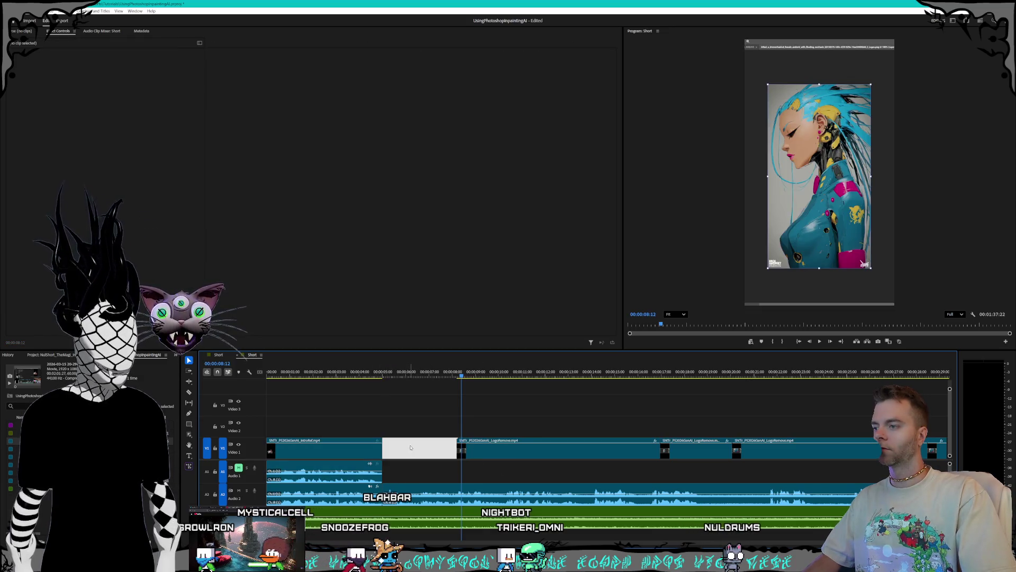
# Step: Ripple-delete the gap after the first V1 clip, review playback, and zoom in just after 8 seconds
pyautogui.press('Delete')
pyautogui.press('space')
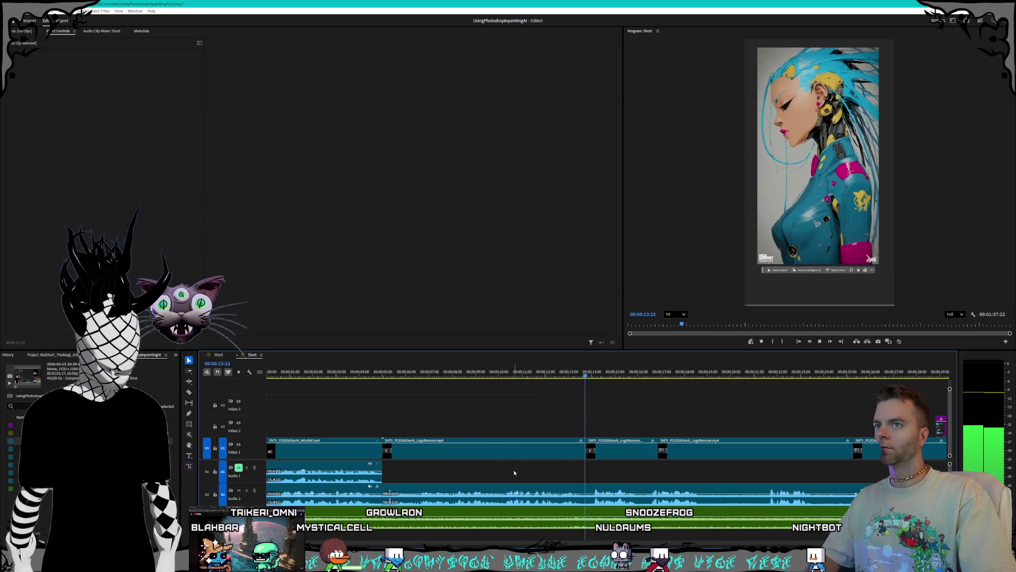
pyautogui.press('space')
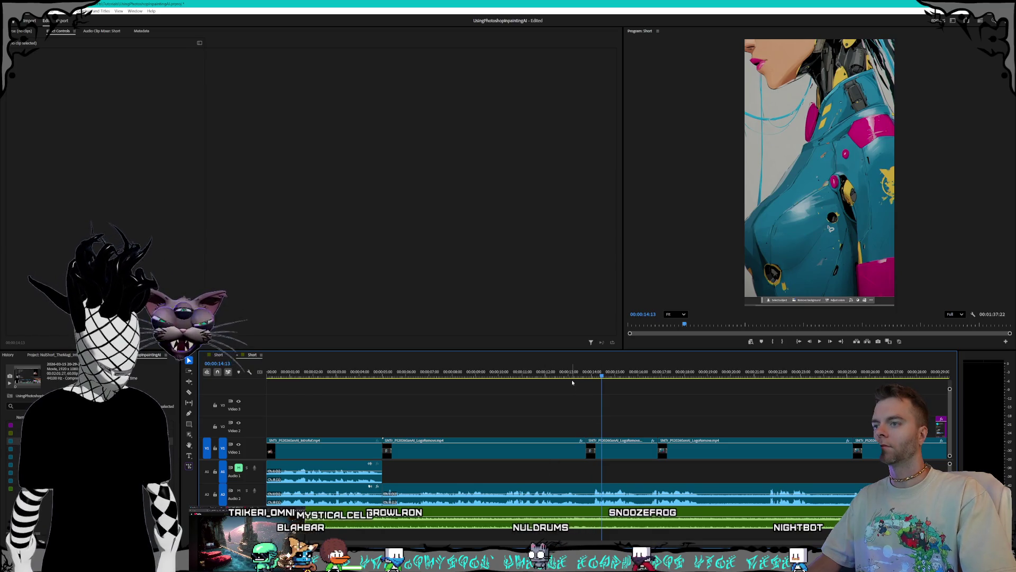
pyautogui.moveTo(542, 378); pyautogui.dragTo(460, 379)
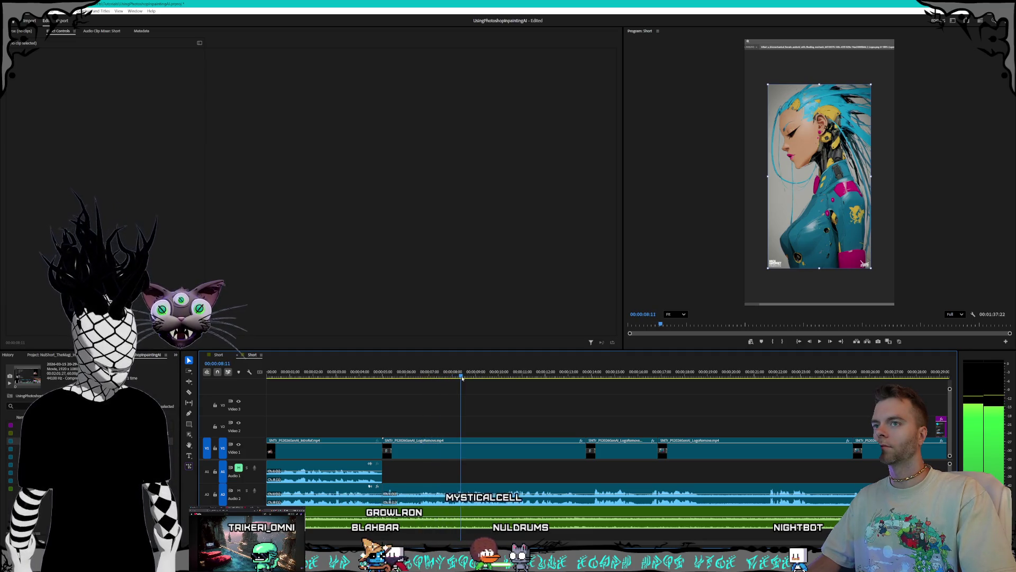
pyautogui.moveTo(462, 378); pyautogui.dragTo(458, 380)
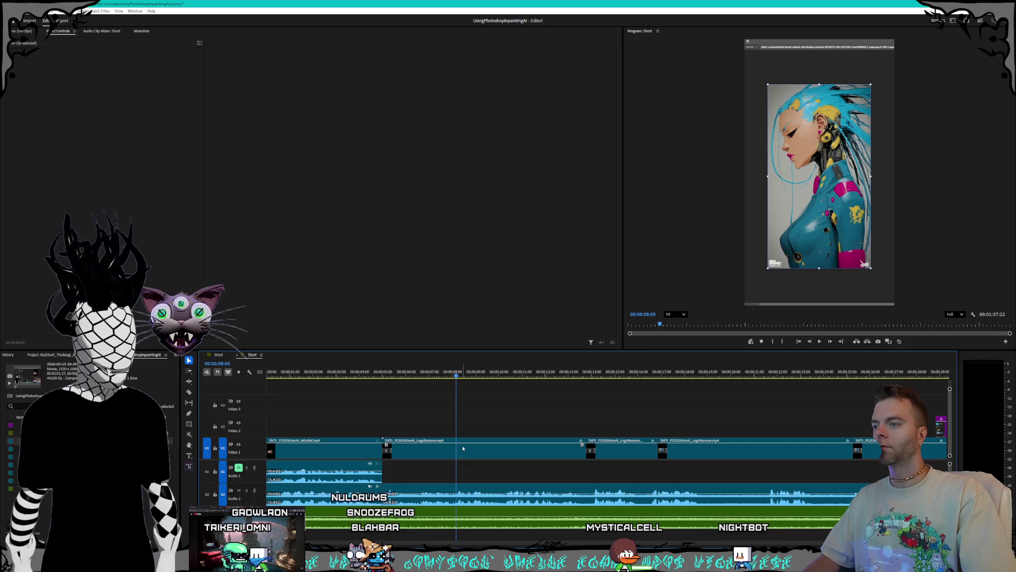
pyautogui.press('=')
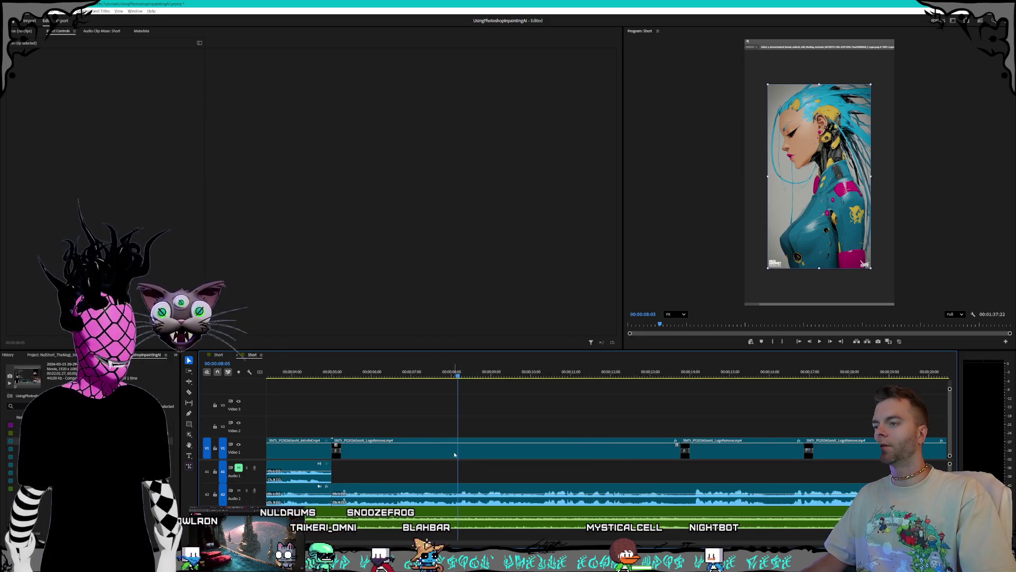
pyautogui.press('=')
pyautogui.press('=')
# Step: Insert a frame-hold segment at 00:00:08:05 on Video 1, then select the A2 gap and following audio clip
pyautogui.rightClick(469, 451)
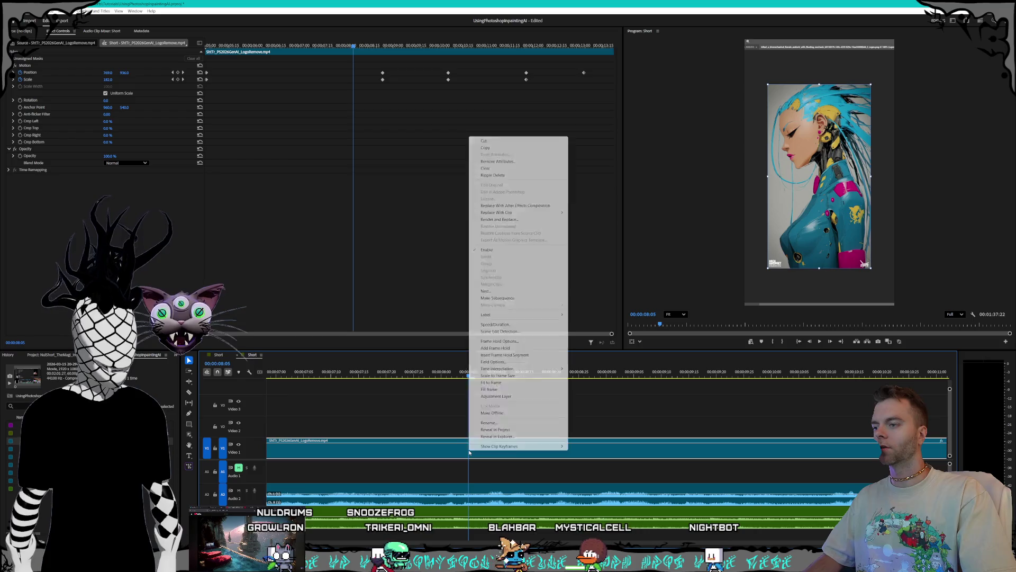
pyautogui.click(499, 355)
pyautogui.press('-')
pyautogui.press('-')
pyautogui.press('-')
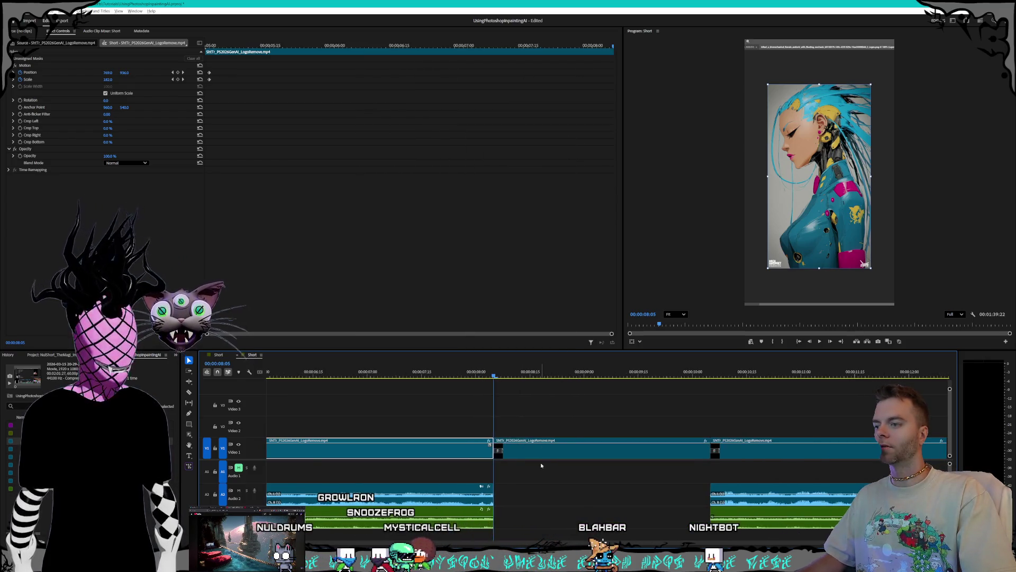
pyautogui.click(529, 494)
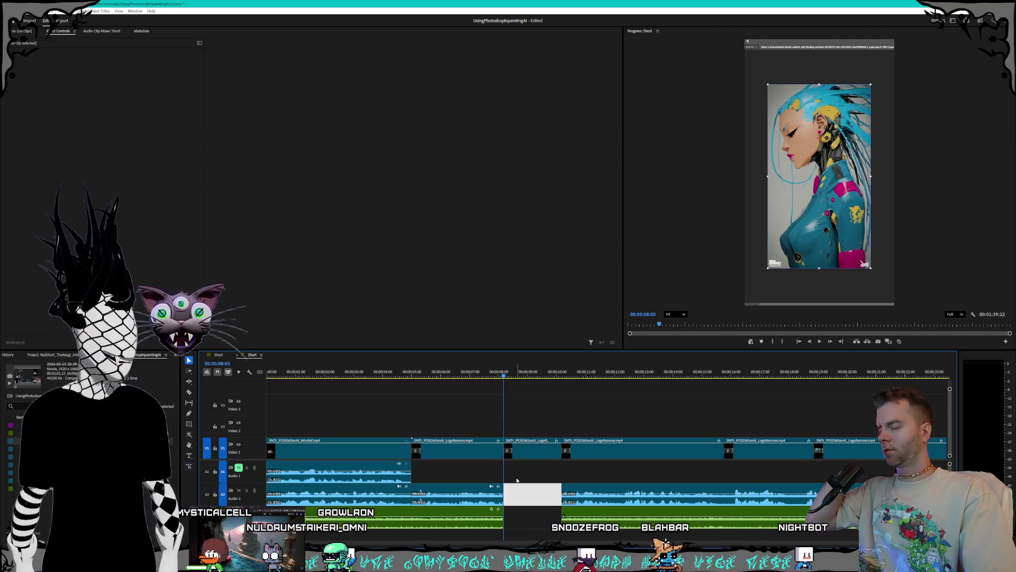
pyautogui.click(517, 480)
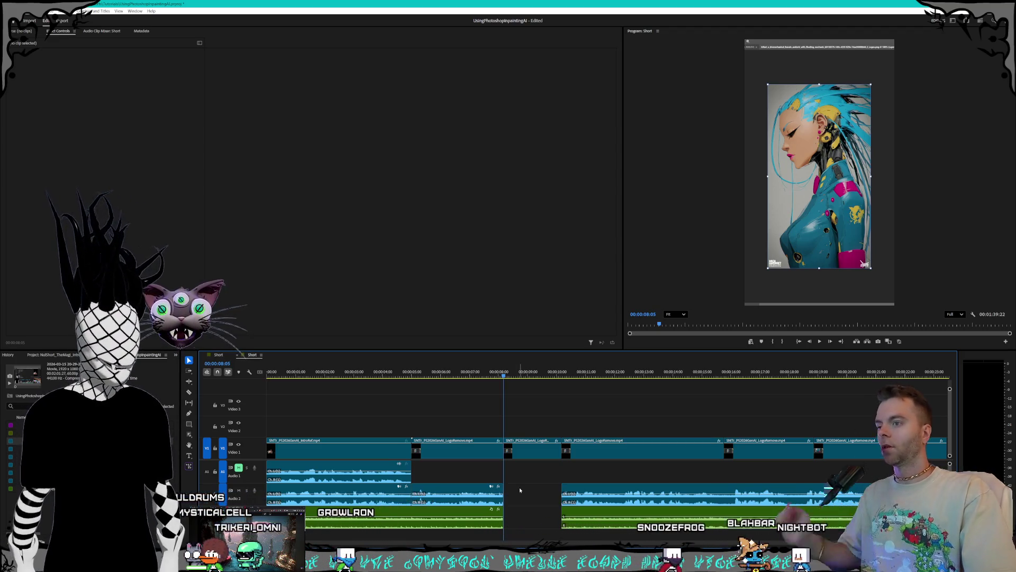
pyautogui.click(596, 504)
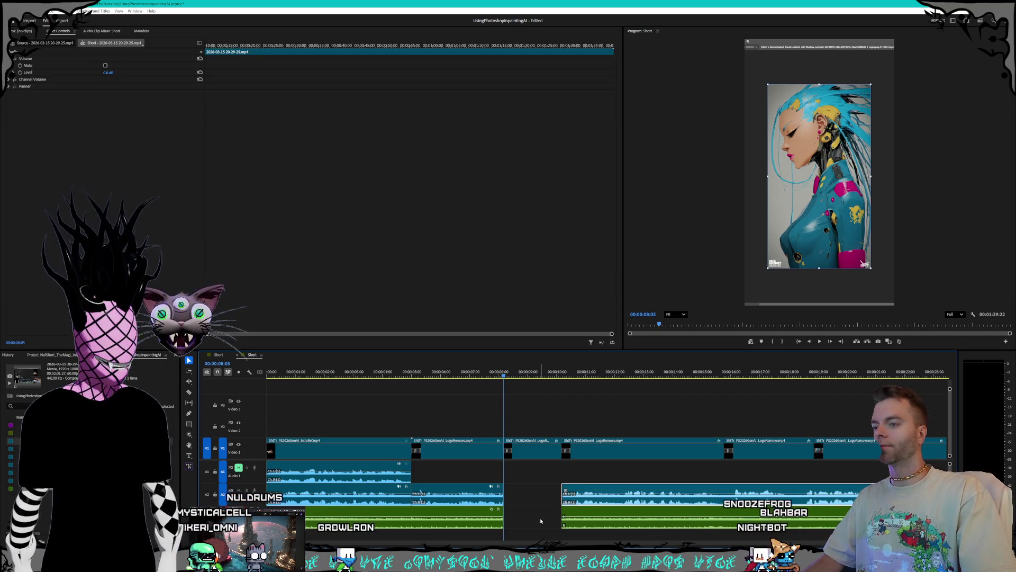
# Step: Delete the gap in the audio tracks so the audio closes up
pyautogui.press('-')
pyautogui.click(519, 522)
pyautogui.press('Delete')
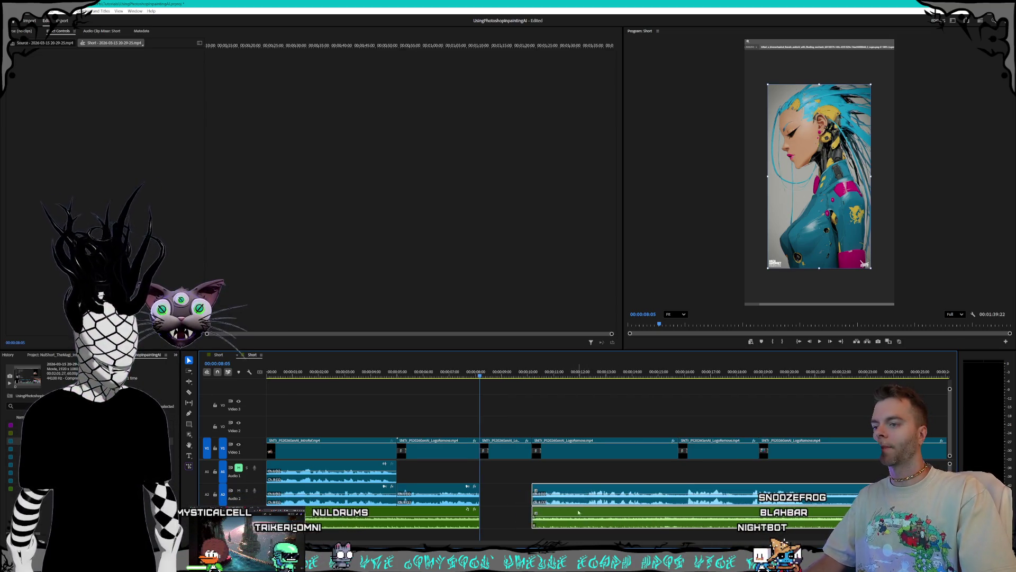
pyautogui.click(491, 470)
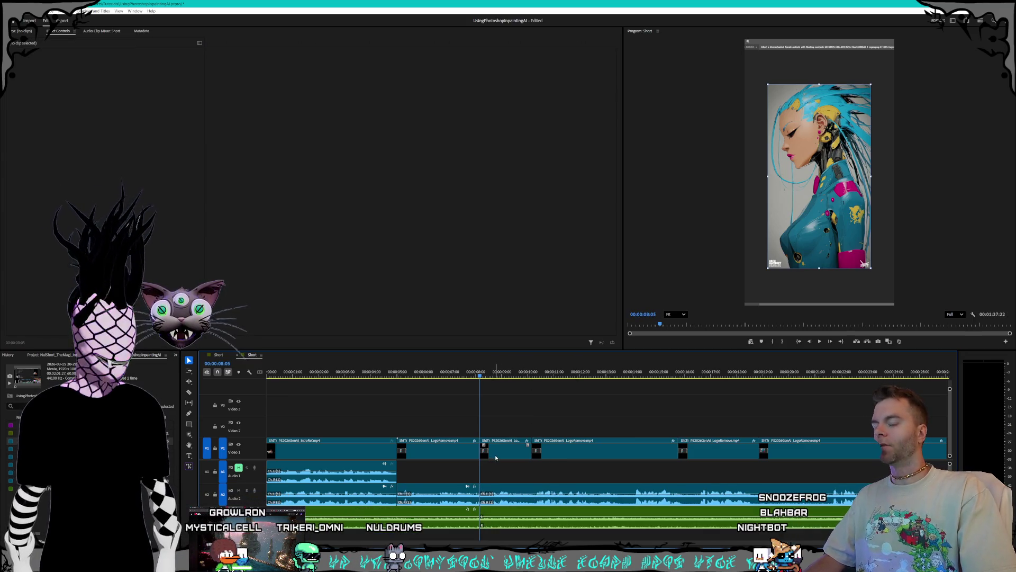
# Step: Select the short hold clip on Video 1 and play back from about 8 seconds
pyautogui.click(495, 458)
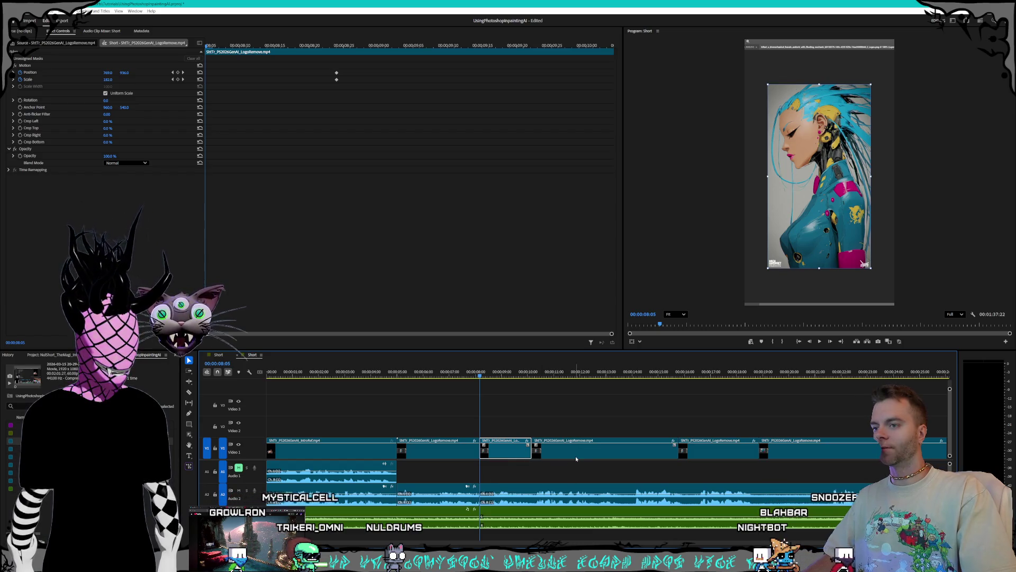
pyautogui.scroll(-5, 576, 456)
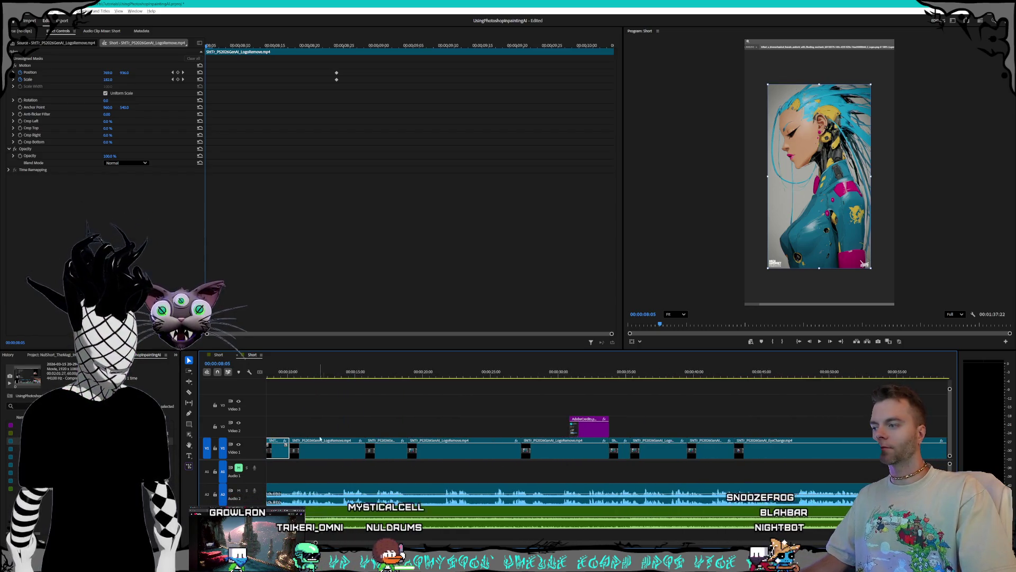
pyautogui.scroll(3, 379, 513)
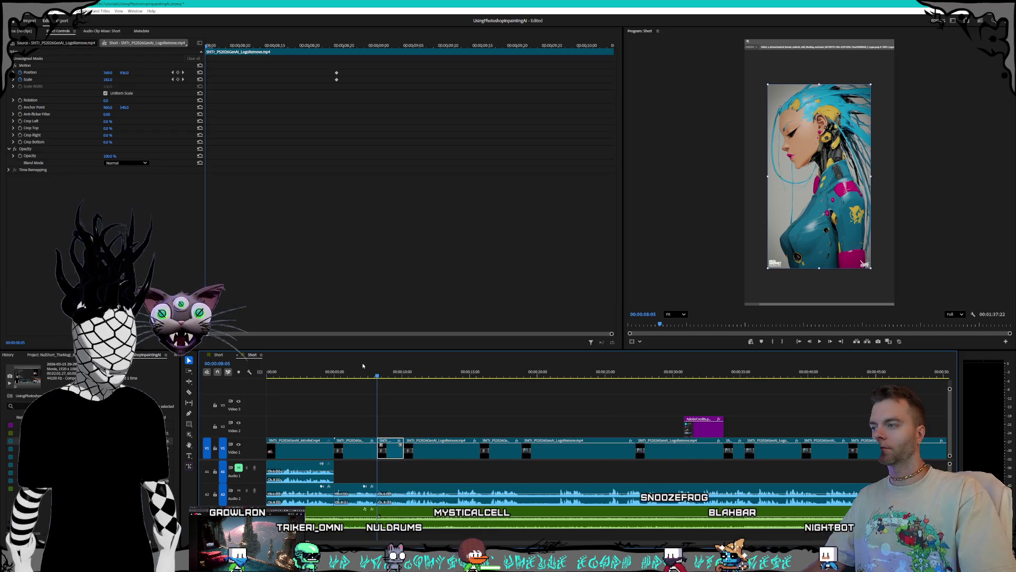
pyautogui.press('space')
pyautogui.moveTo(383, 378); pyautogui.dragTo(376, 377)
pyautogui.scroll(2, 379, 461)
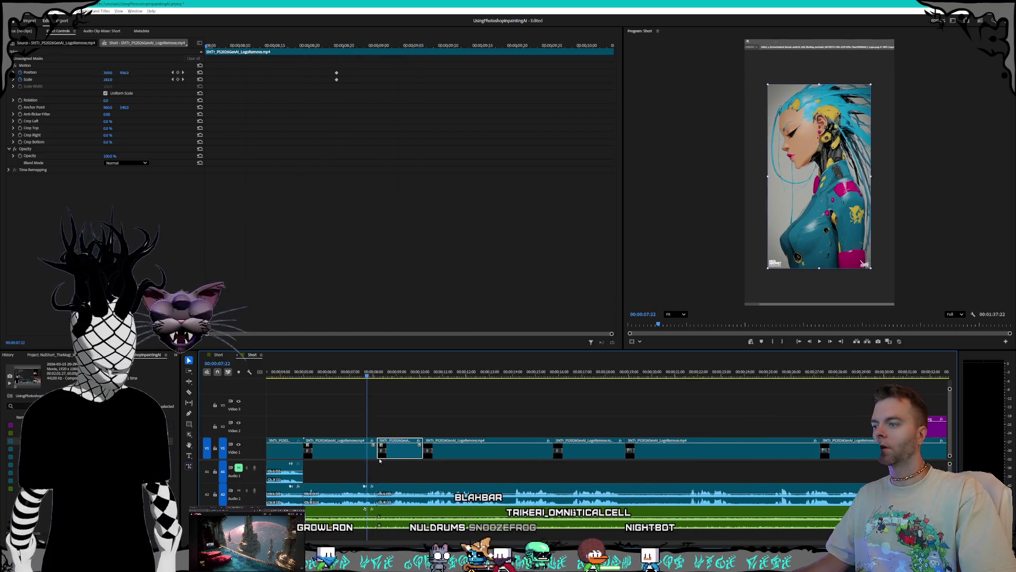
pyautogui.scroll(5, 379, 460)
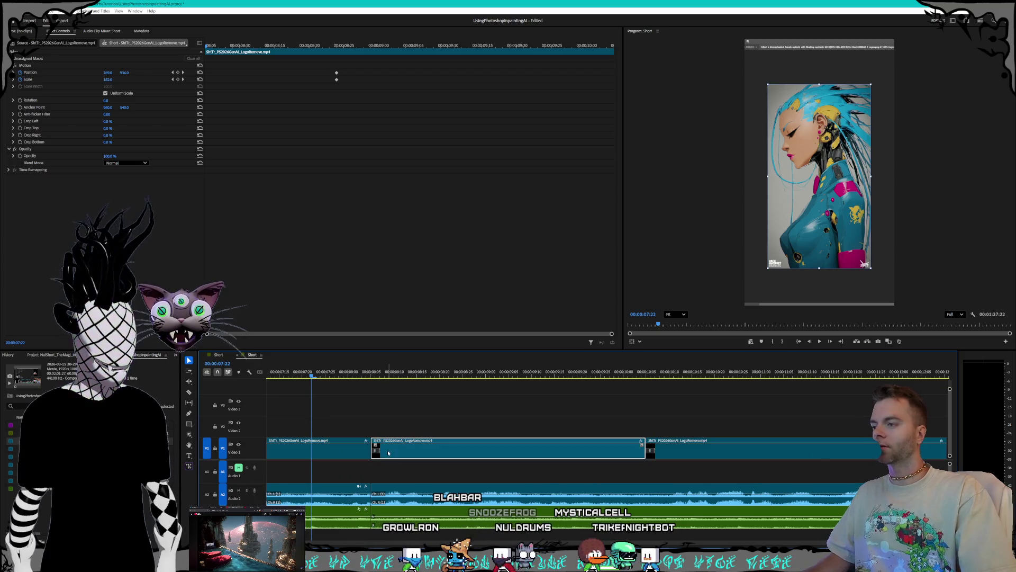
# Step: Undo the frame-hold segment so LogoRemove rejoins, replay it, and select the logo-removal clip
pyautogui.click(350, 447)
pyautogui.click(394, 451)
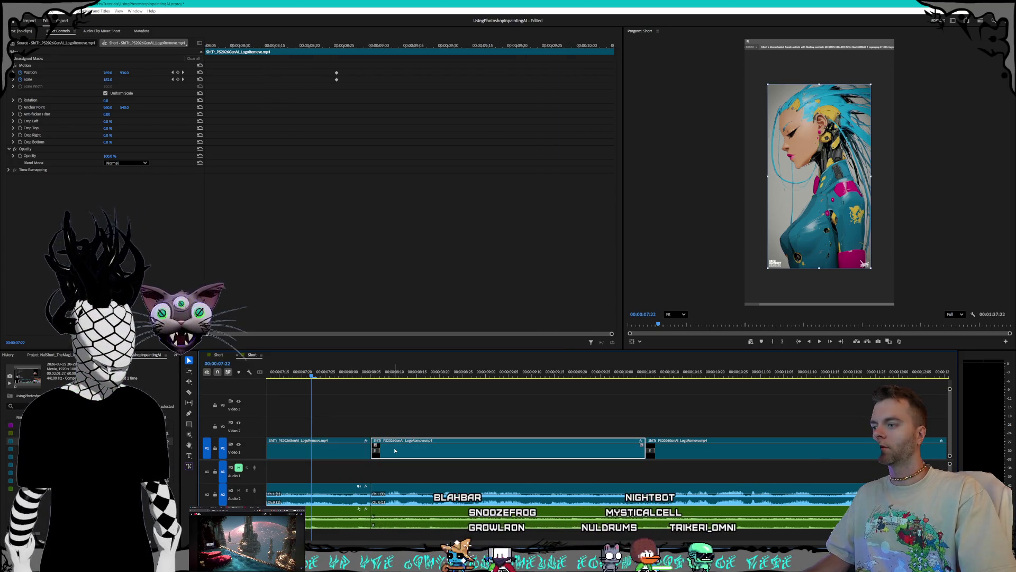
pyautogui.hotkey('ctrl', 'z')
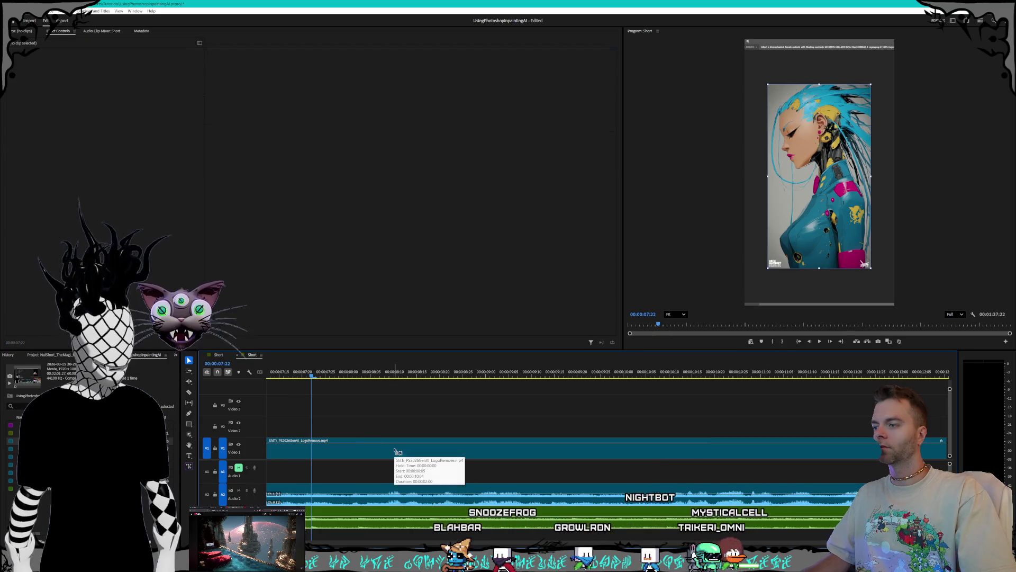
pyautogui.press('space')
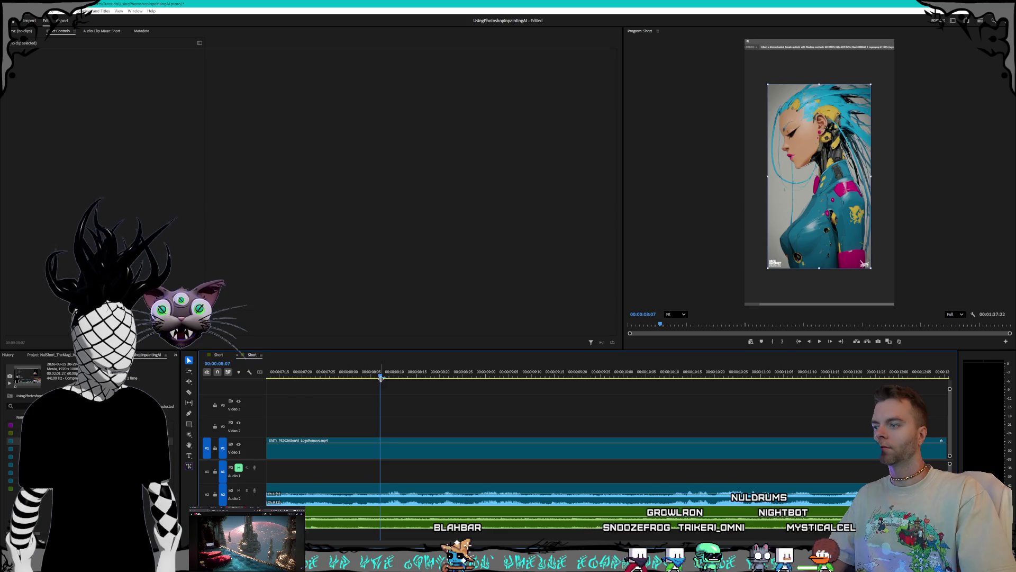
pyautogui.press('-')
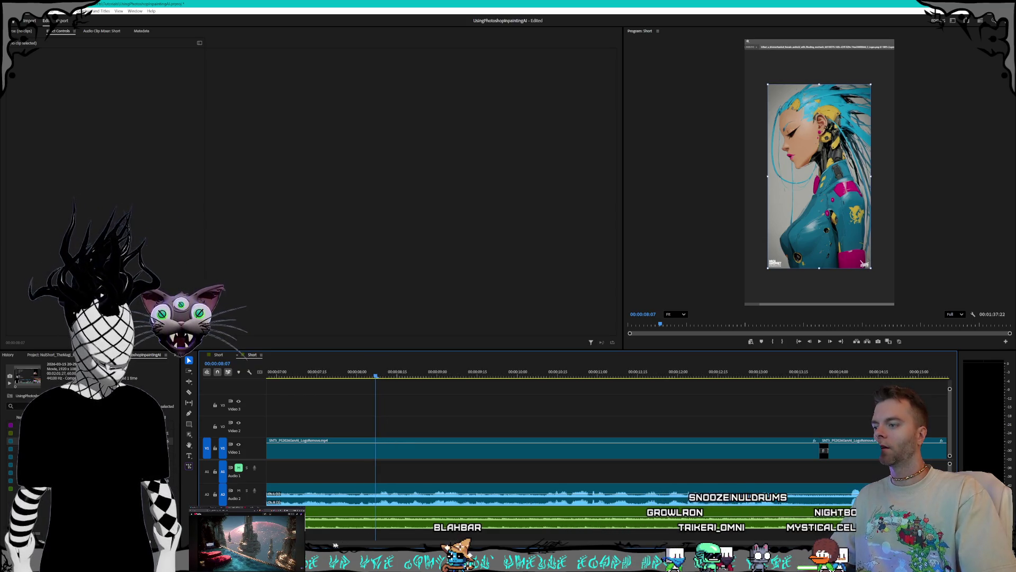
pyautogui.scroll(5, 427, 483)
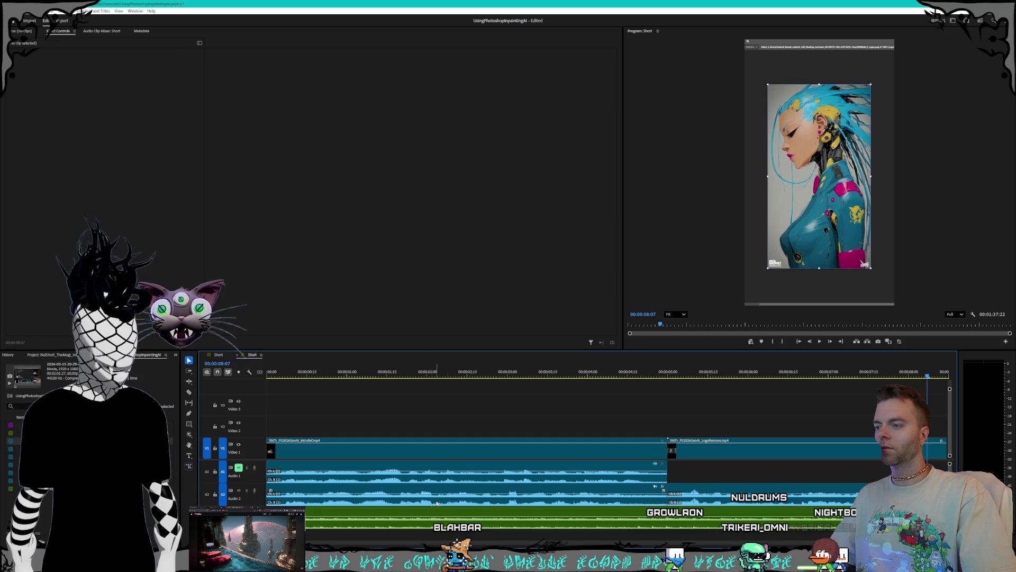
pyautogui.scroll(-5, 433, 503)
pyautogui.click(526, 455)
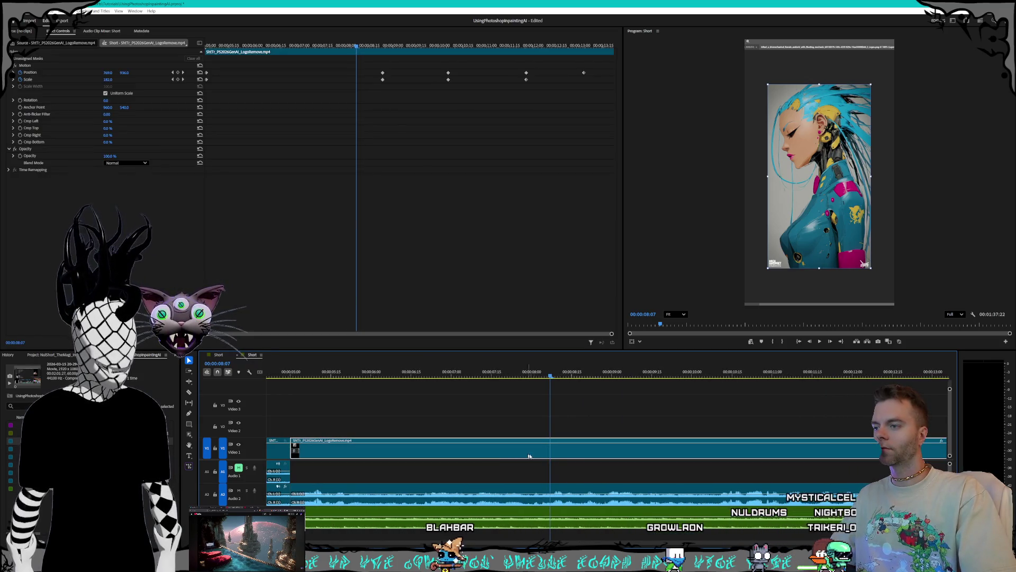
# Step: Insert a frame-hold segment into the LogoRemove clip near 8 seconds on Video 1
pyautogui.rightClick(550, 451)
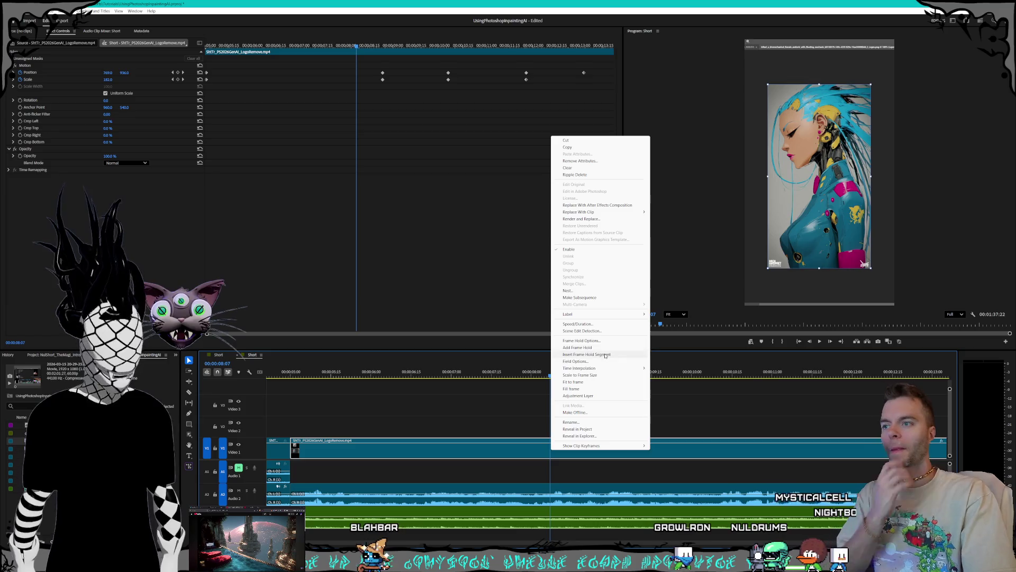
pyautogui.click(608, 347)
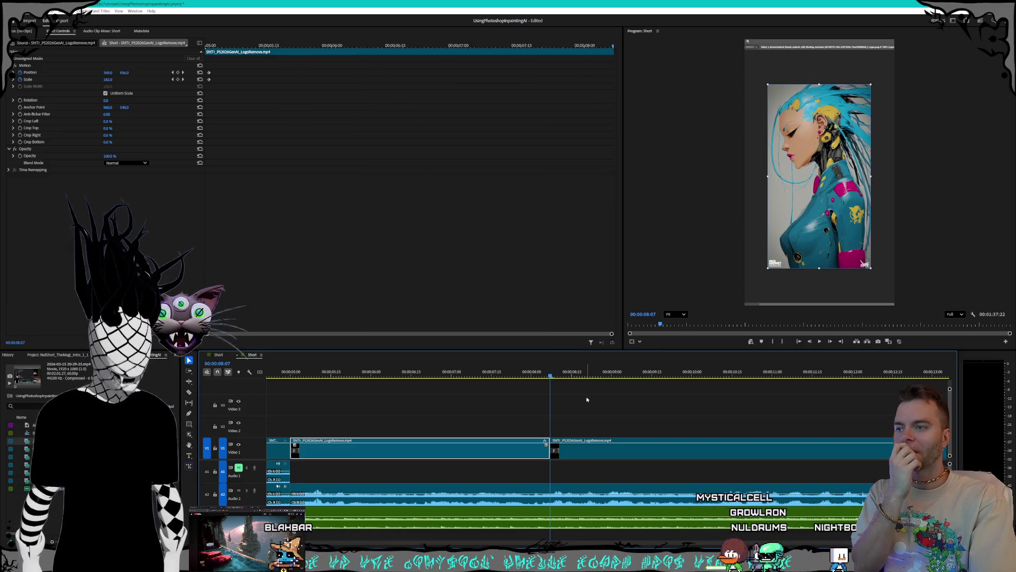
pyautogui.moveTo(553, 377); pyautogui.dragTo(550, 376)
pyautogui.click(553, 454)
pyautogui.rightClick(553, 454)
pyautogui.click(564, 448)
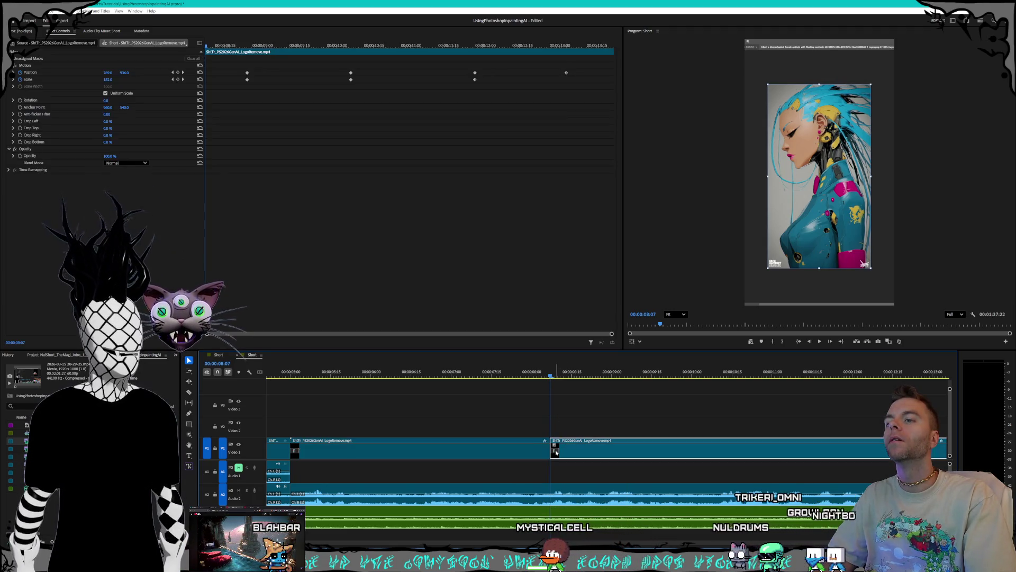
pyautogui.rightClick(555, 452)
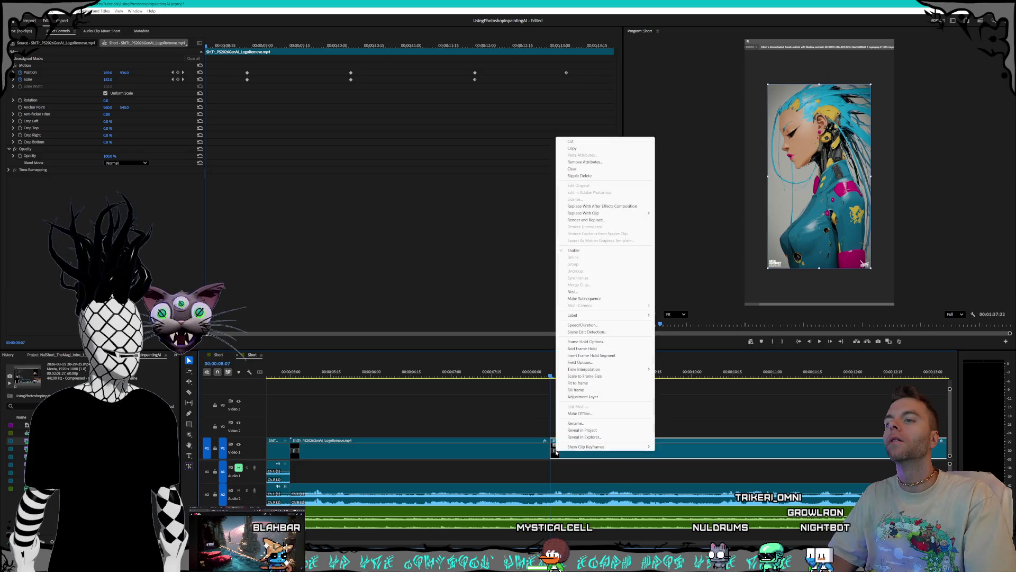
pyautogui.click(597, 349)
pyautogui.rightClick(561, 448)
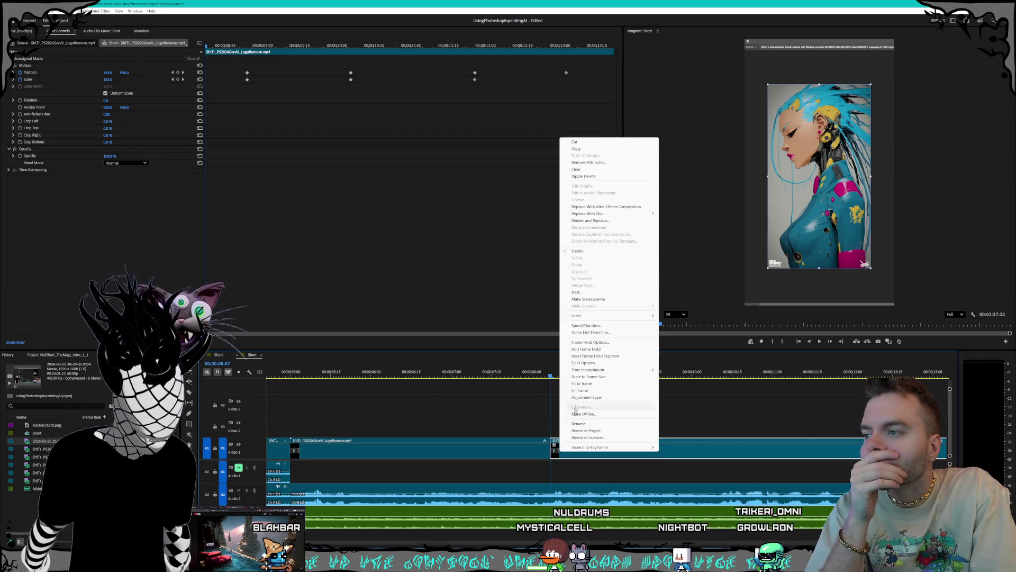
pyautogui.click(603, 357)
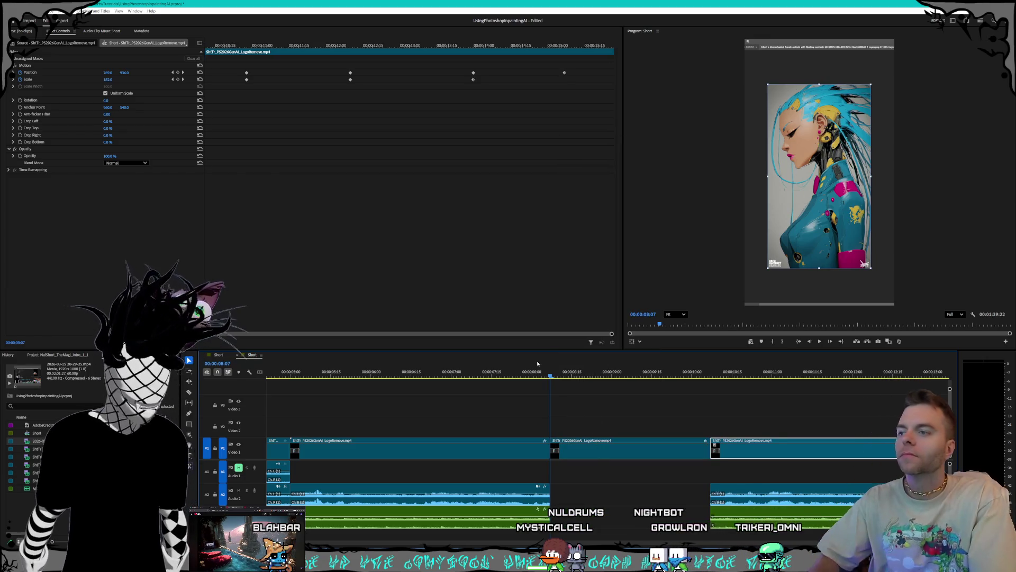
# Step: Ripple-delete the hold segment at 00:00:08:27 and zoom out to show the whole sequence
pyautogui.moveTo(551, 375); pyautogui.dragTo(605, 374)
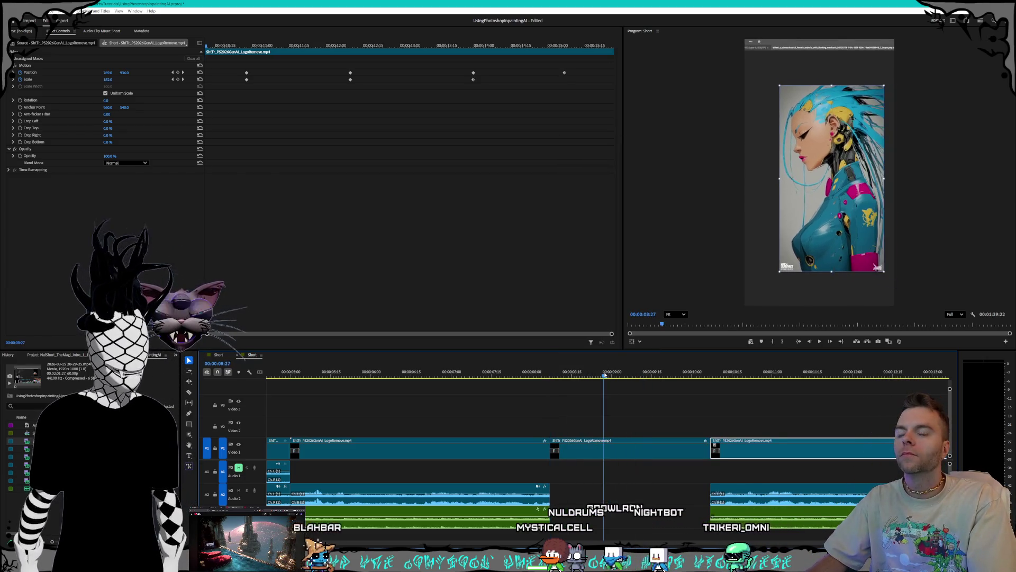
pyautogui.click(697, 456)
pyautogui.hotkey('shift', 'Delete')
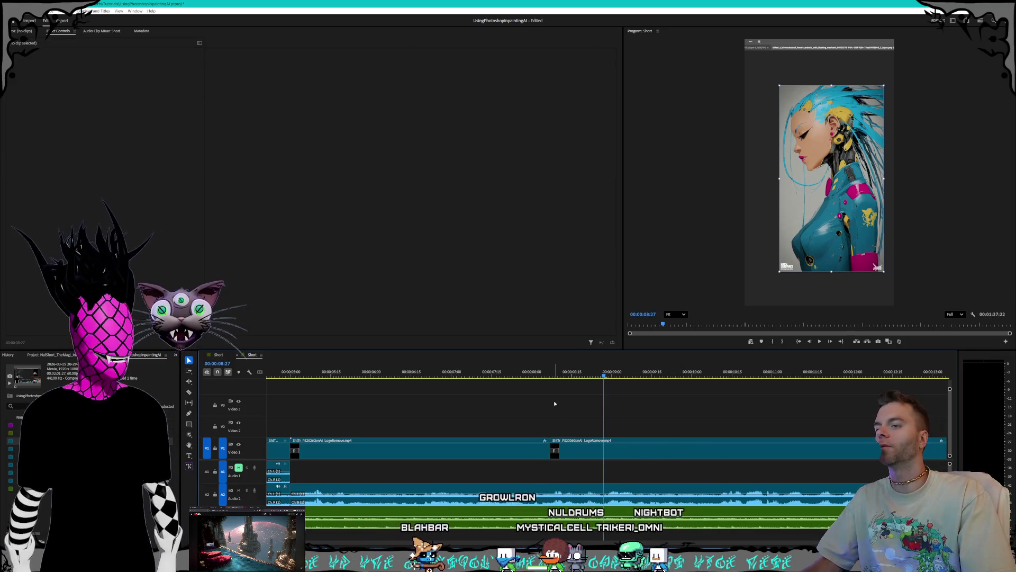
pyautogui.press('-')
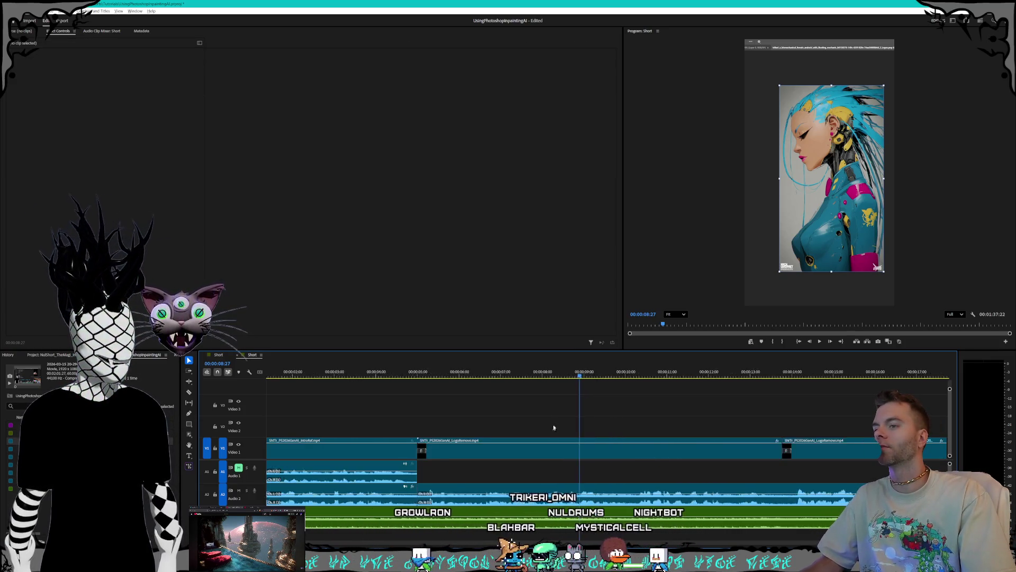
pyautogui.press('-')
pyautogui.press('-')
pyautogui.press('-')
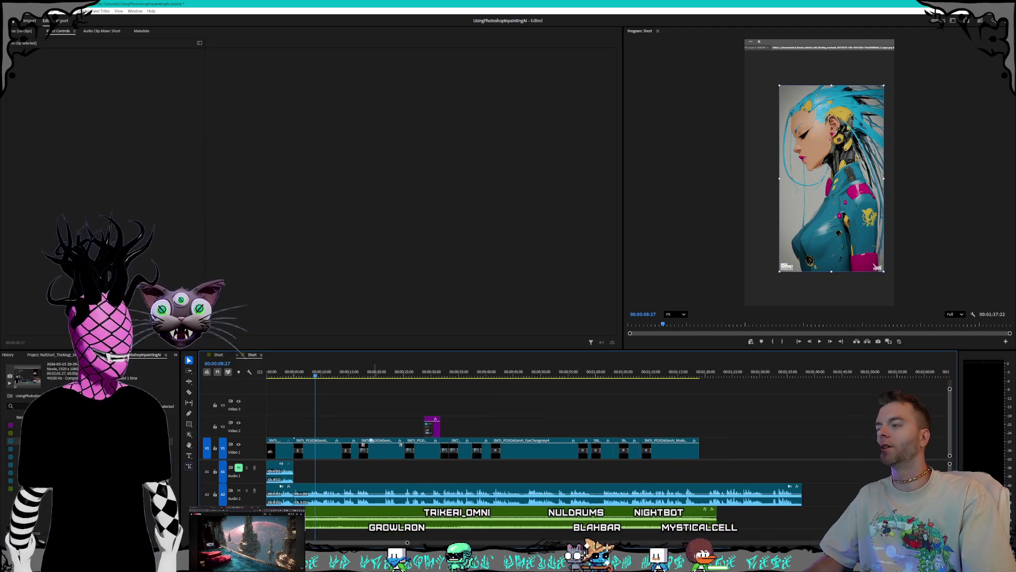
# Step: Place a copy of the LogoRemove clip near 1:40 on Video 1 and zoom in on it
pyautogui.click(319, 456)
pyautogui.moveTo(321, 453)
pyautogui.mouseDown()
pyautogui.moveTo(818, 454)
pyautogui.moveTo(816, 464)
pyautogui.mouseUp()
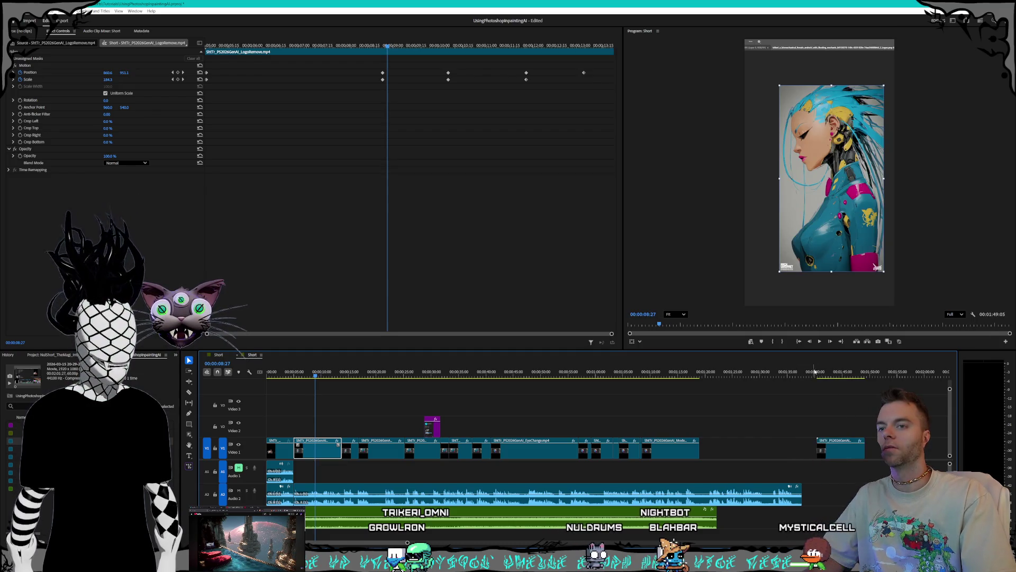
pyautogui.click(824, 372)
pyautogui.click(827, 449)
pyautogui.press('=')
pyautogui.press('=')
pyautogui.press('=')
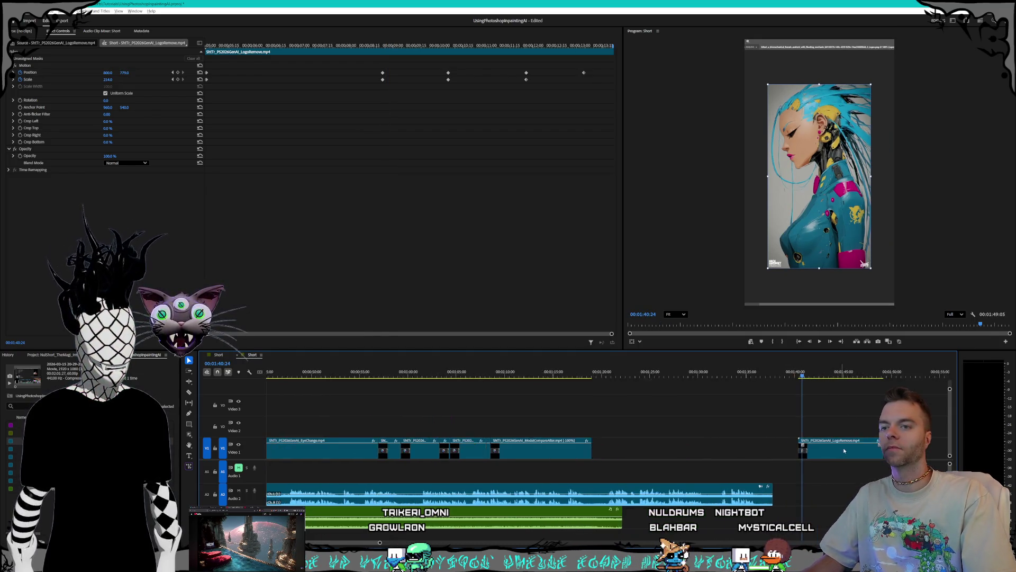
pyautogui.press('=')
pyautogui.press('=')
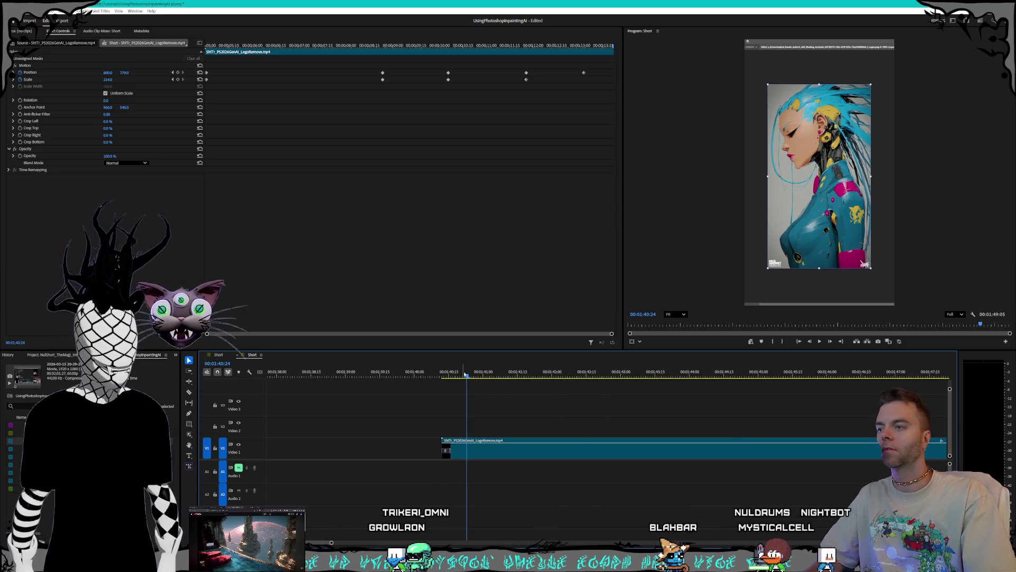
# Step: Insert a frame-hold segment in the copy and shift the pieces right, leaving a gap
pyautogui.rightClick(516, 450)
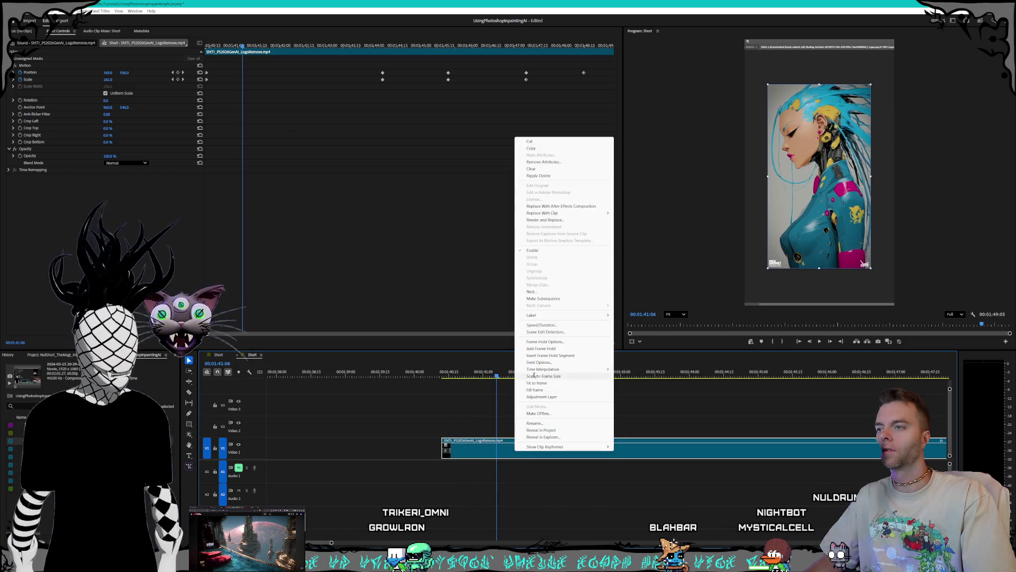
pyautogui.click(569, 356)
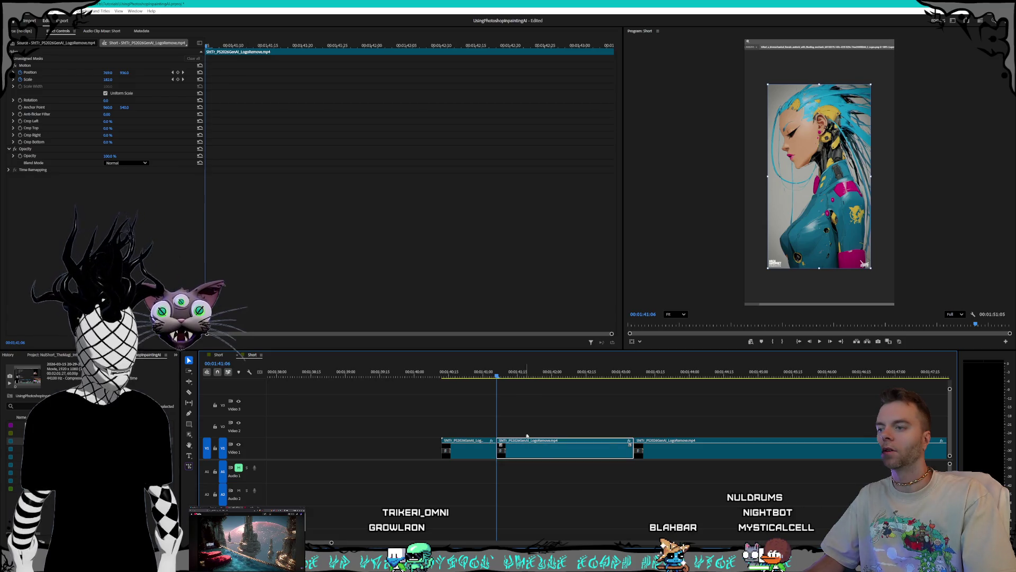
pyautogui.click(672, 452)
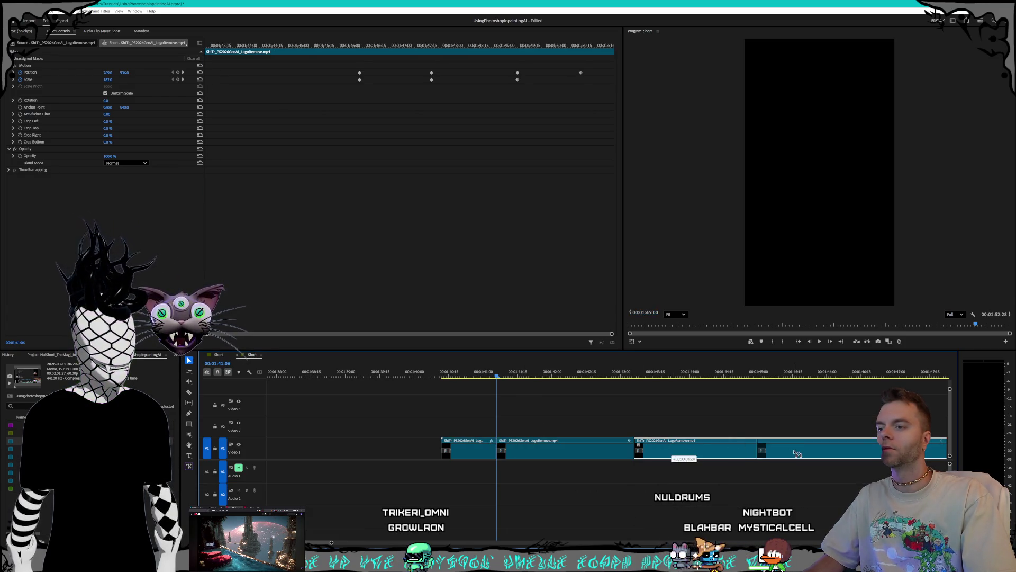
pyautogui.moveTo(672, 451); pyautogui.dragTo(796, 451)
pyautogui.click(619, 452)
pyautogui.moveTo(602, 449); pyautogui.dragTo(619, 440)
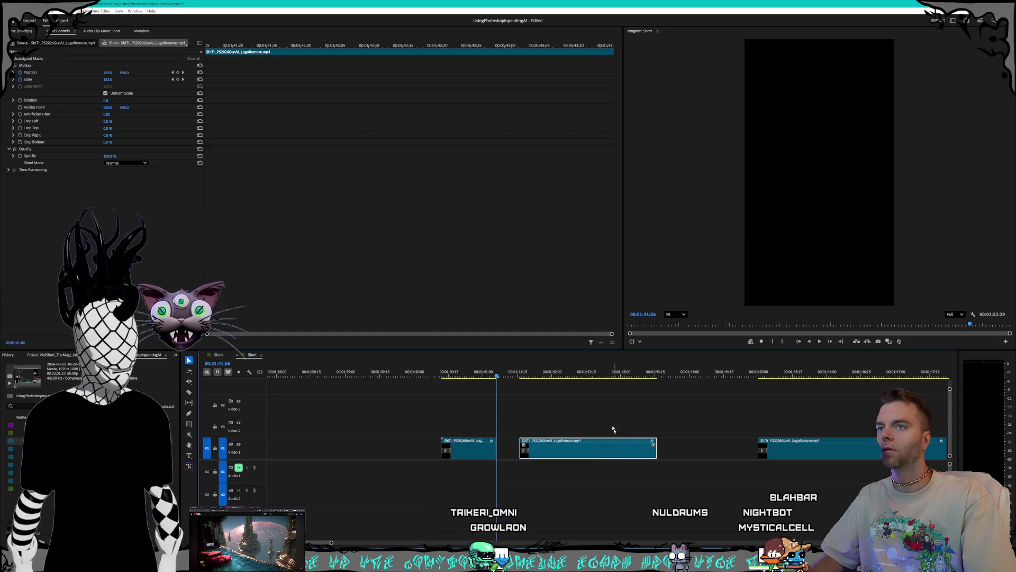
# Step: Lengthen the frame-hold clip's end and play back the hold
pyautogui.moveTo(538, 371)
pyautogui.mouseDown()
pyautogui.moveTo(662, 371)
pyautogui.moveTo(556, 371)
pyautogui.mouseUp()
pyautogui.press('space')
pyautogui.moveTo(661, 454); pyautogui.dragTo(730, 454)
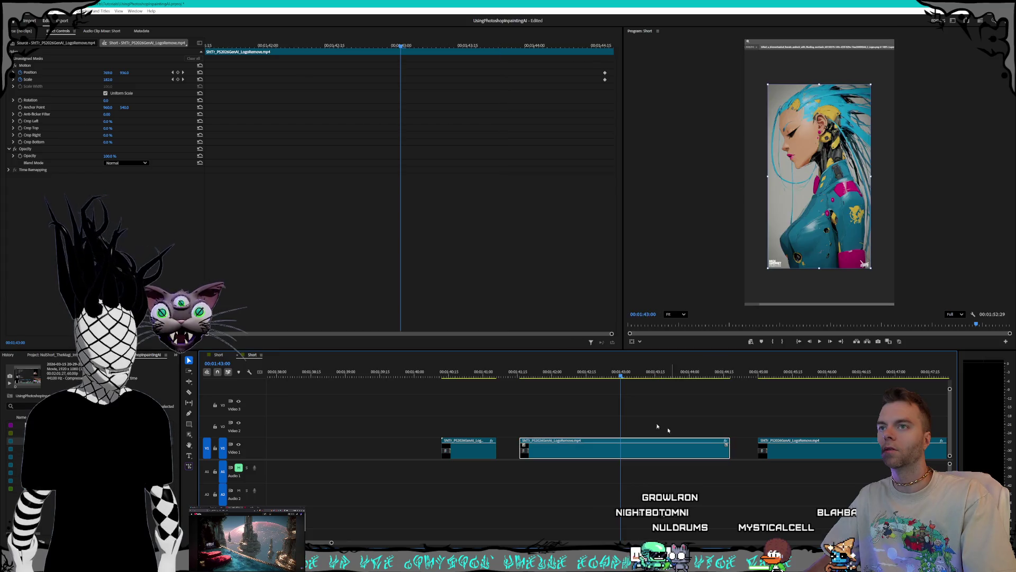
pyautogui.press('space')
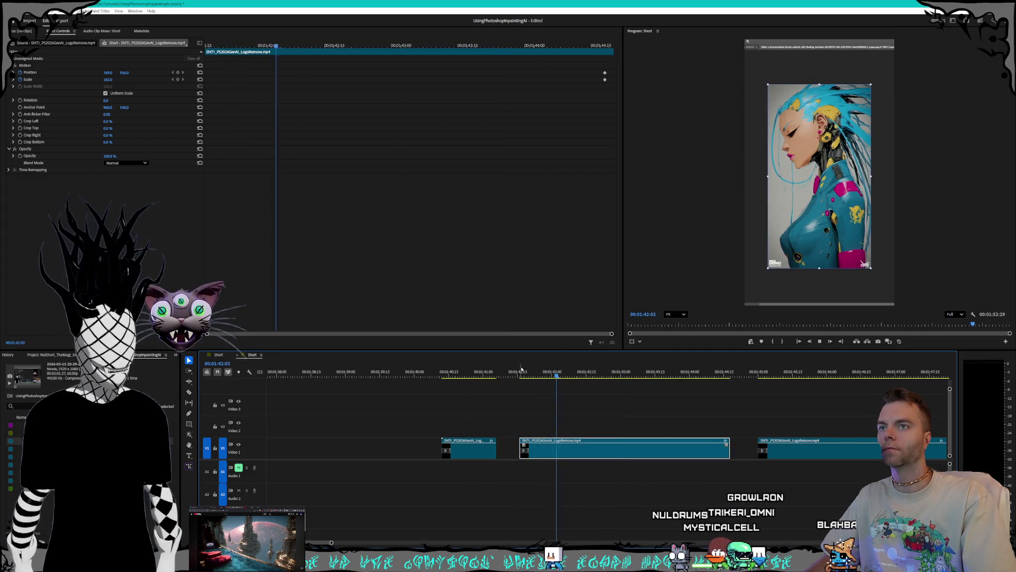
pyautogui.press('space')
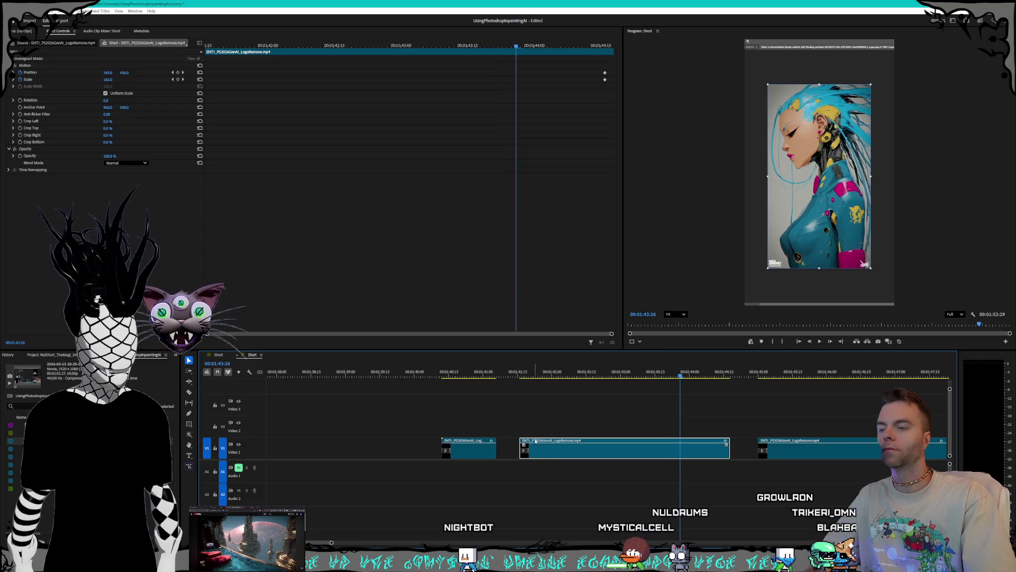
# Step: Select and remove the leftover LogoRemove pieces around the hold clip
pyautogui.scroll(-3, 538, 456)
pyautogui.scroll(-2, 538, 455)
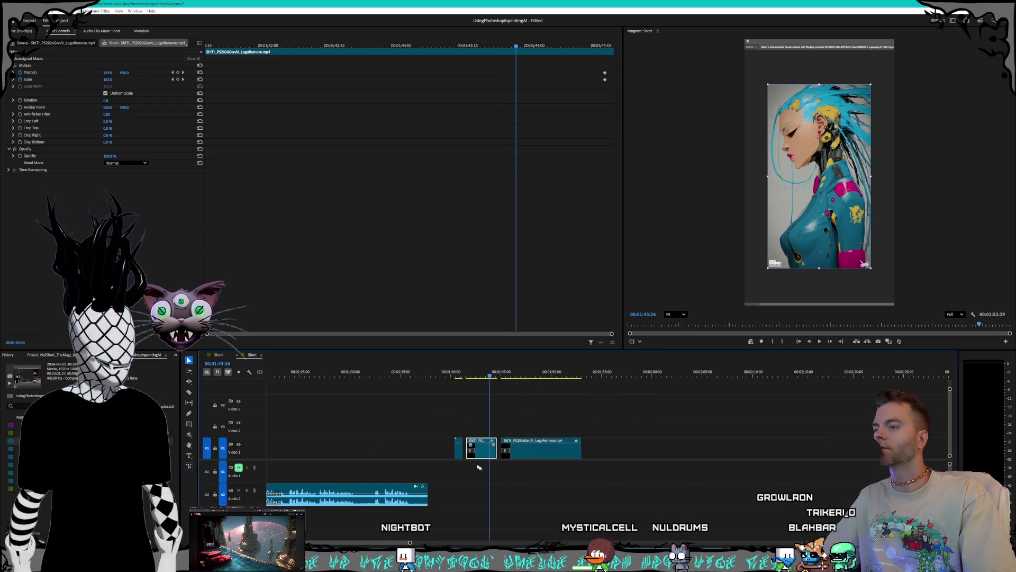
pyautogui.moveTo(449, 423); pyautogui.dragTo(461, 480)
pyautogui.click(721, 440)
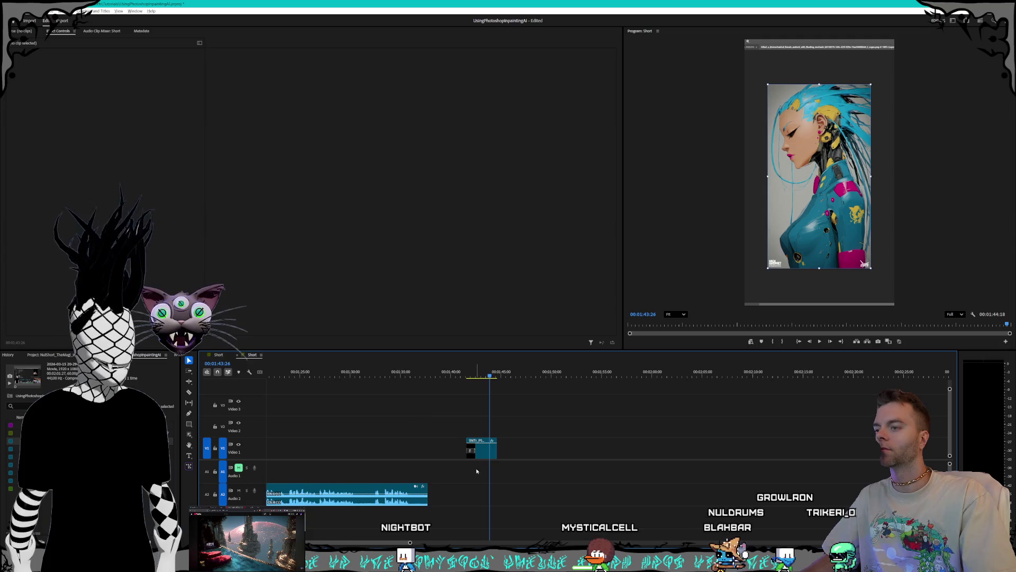
pyautogui.press('-')
pyautogui.press('-')
pyautogui.press('-')
# Step: Move the LogoRemove frame-hold clip onto V2 near 0:48 and park the playhead at 00:00:08:04
pyautogui.moveTo(696, 455)
pyautogui.mouseDown()
pyautogui.moveTo(417, 411)
pyautogui.moveTo(302, 434)
pyautogui.mouseUp()
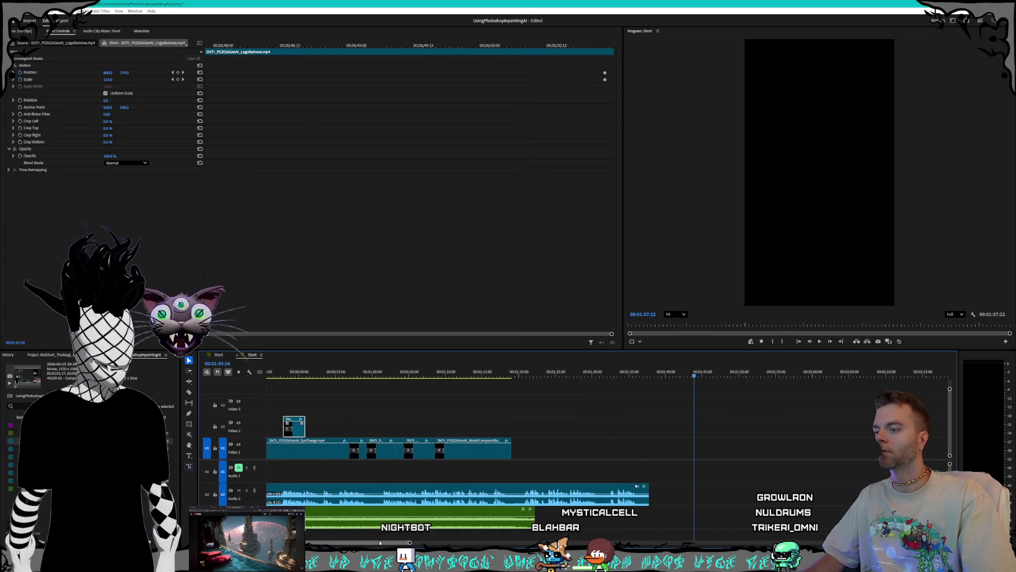
pyautogui.moveTo(379, 543); pyautogui.dragTo(337, 543)
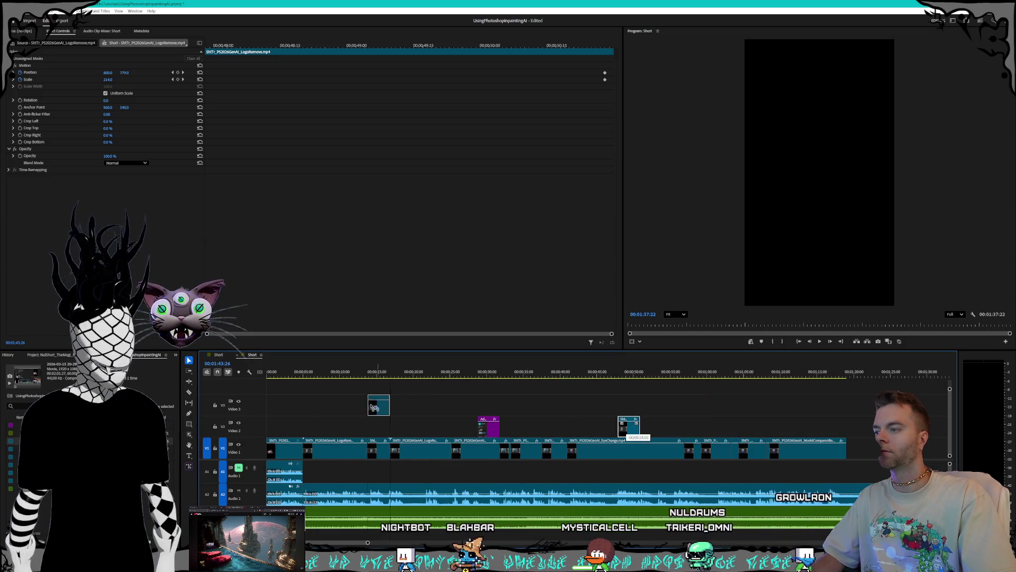
pyautogui.scroll(6, 349, 423)
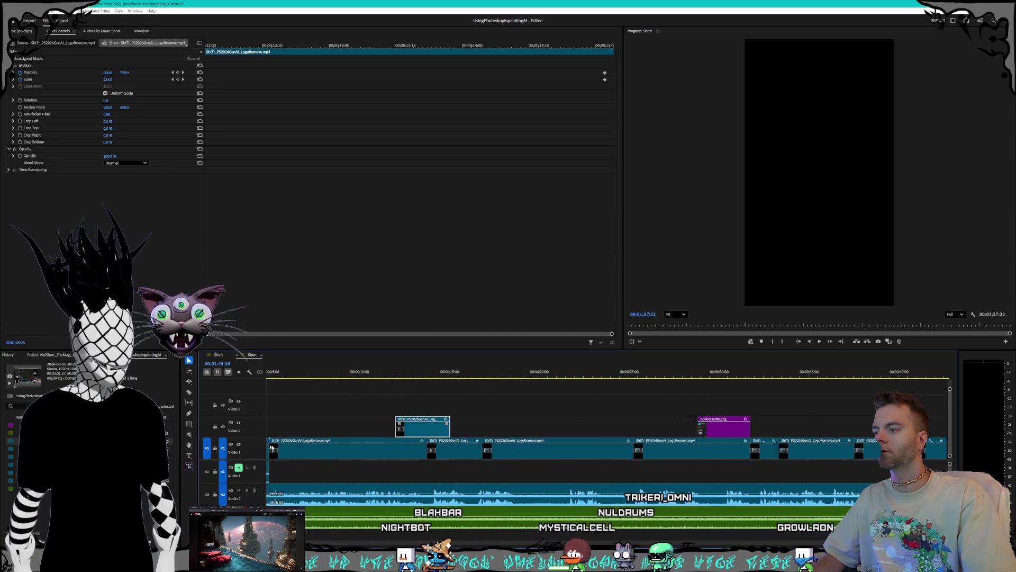
pyautogui.click(314, 375)
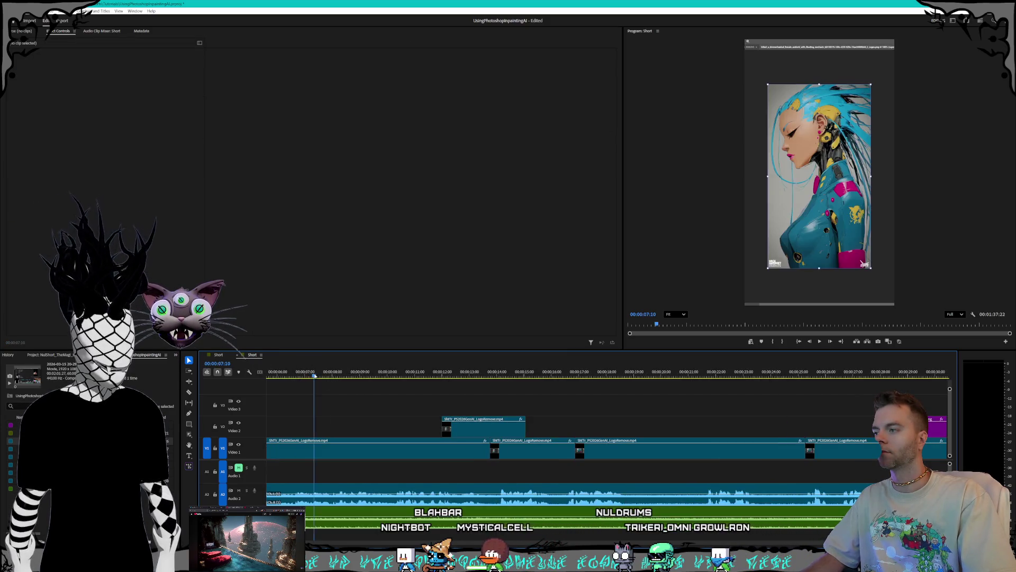
pyautogui.scroll(3, 318, 468)
pyautogui.scroll(-3, 339, 467)
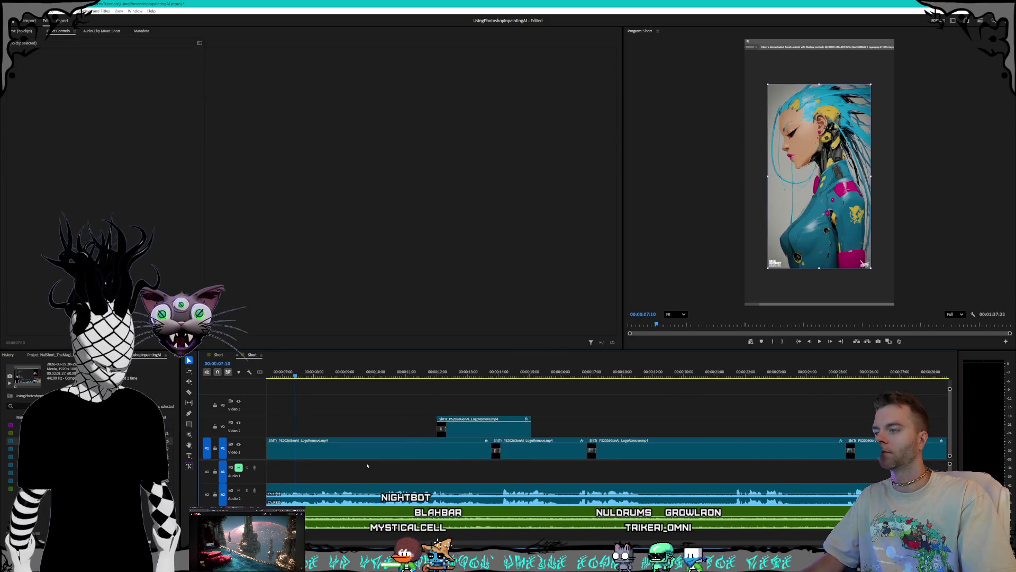
pyautogui.scroll(3, 367, 466)
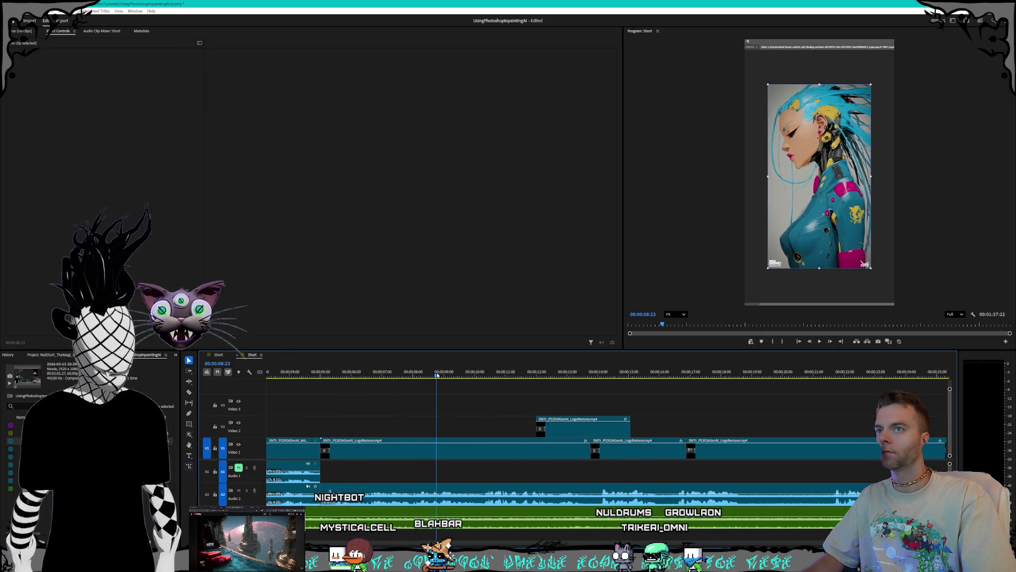
pyautogui.moveTo(432, 375)
pyautogui.mouseDown()
pyautogui.moveTo(410, 374)
pyautogui.moveTo(463, 375)
pyautogui.moveTo(417, 375)
pyautogui.mouseUp()
# Step: Split the LogoRemove clip on Video 1 at 00:00:08:04 with Ctrl+K
pyautogui.click(416, 455)
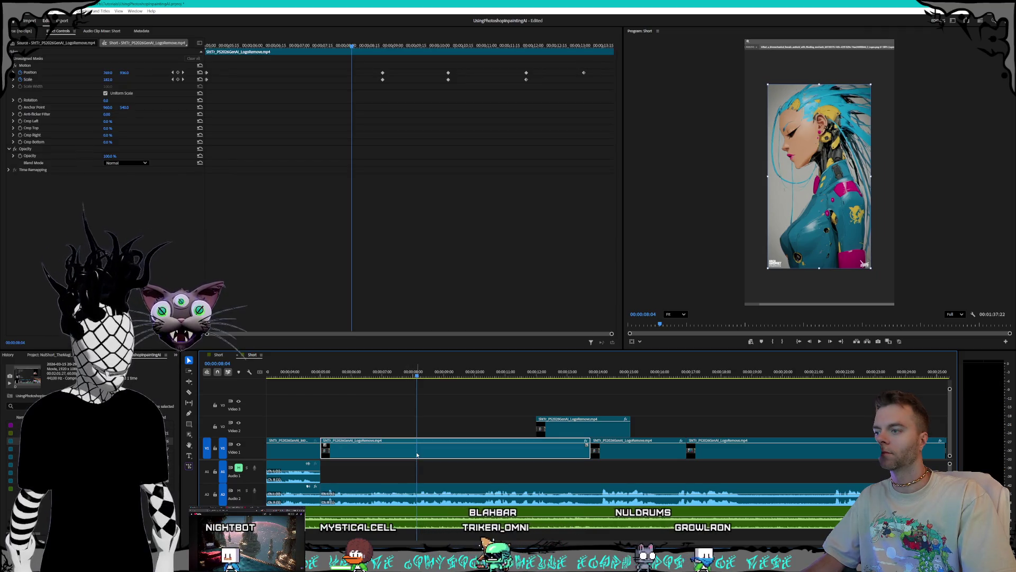
pyautogui.hotkey('ctrl', 'k')
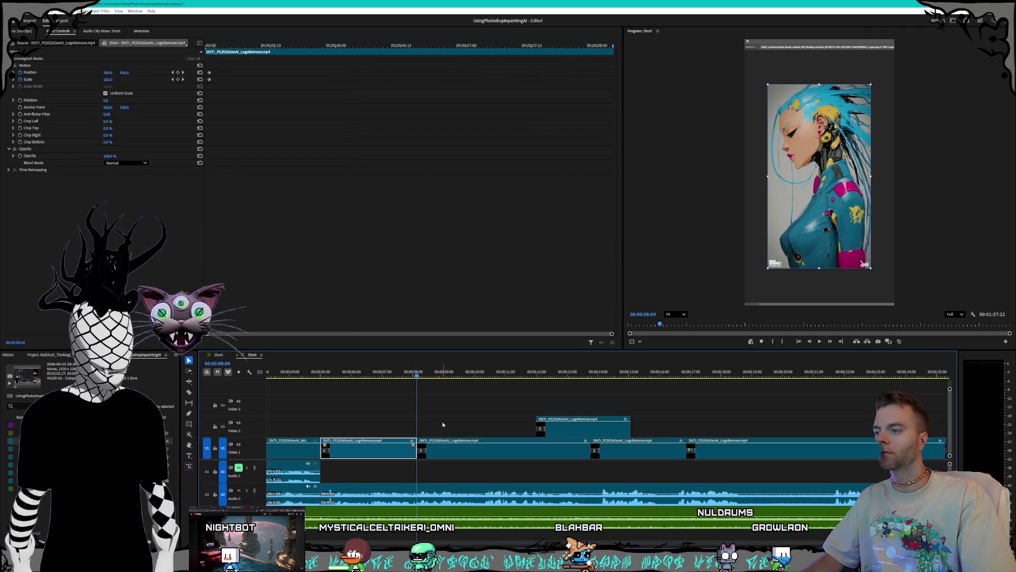
pyautogui.rightClick(412, 454)
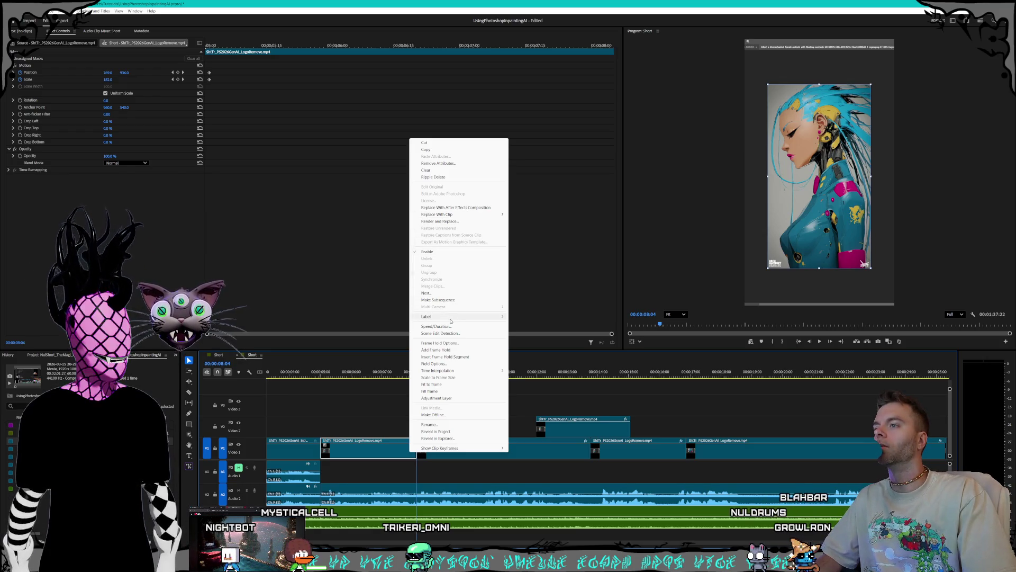
pyautogui.click(577, 453)
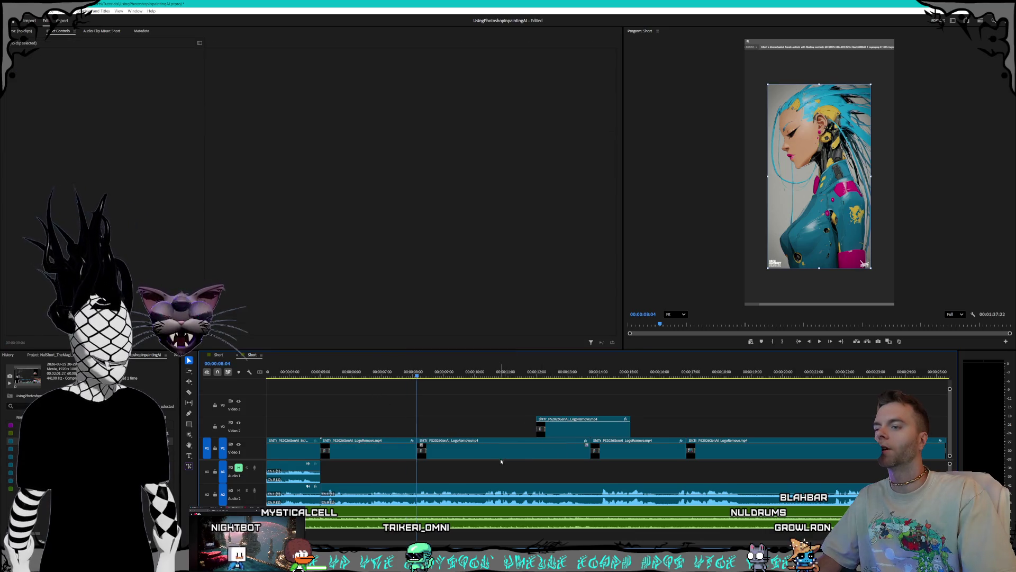
pyautogui.scroll(-5, 529, 466)
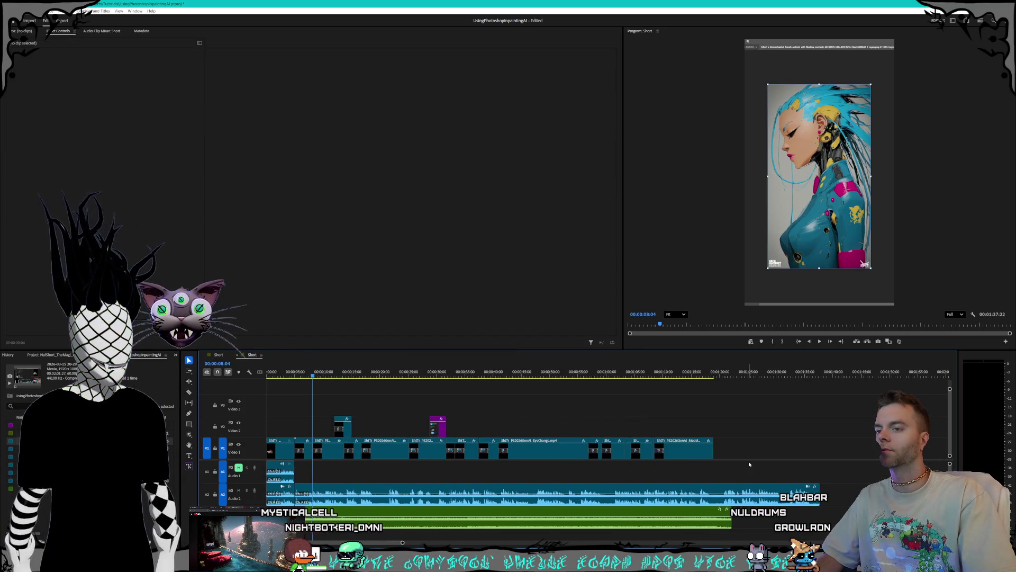
# Step: Push the later V1 clips right and drop the frame-hold clip onto V1 after the 8-second cut
pyautogui.moveTo(329, 450); pyautogui.dragTo(412, 459)
pyautogui.scroll(2, 316, 460)
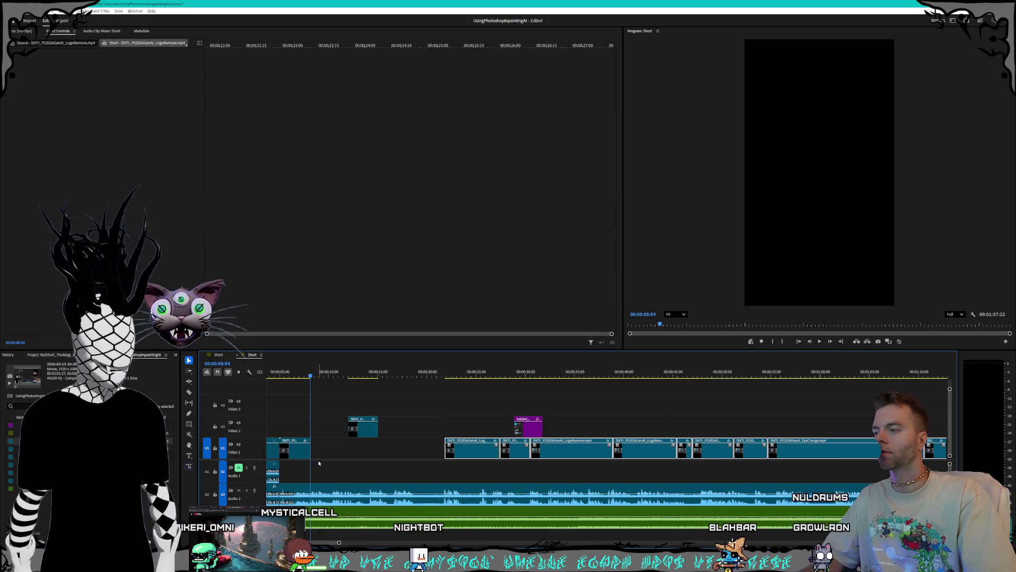
pyautogui.scroll(5, 354, 460)
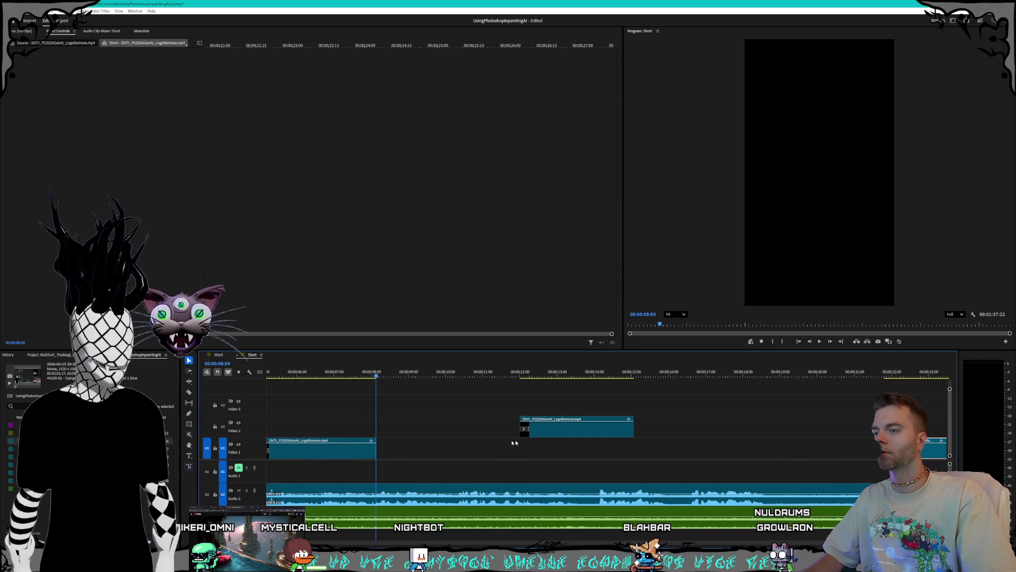
pyautogui.moveTo(589, 436)
pyautogui.mouseDown()
pyautogui.moveTo(446, 447)
pyautogui.moveTo(535, 448)
pyautogui.mouseUp()
pyautogui.press('space')
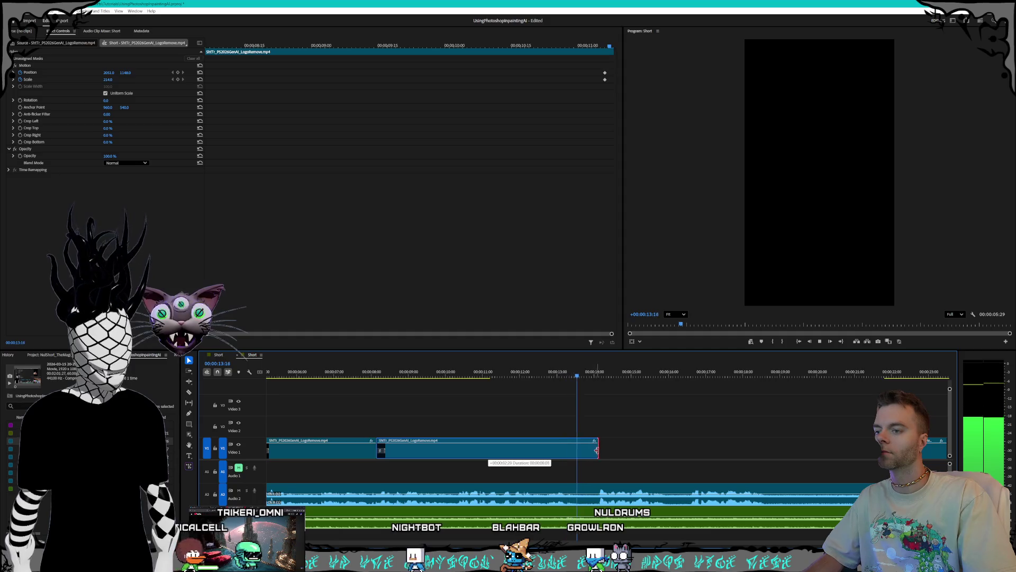
# Step: Trim the second V1 clip's end and review playback around 9 seconds
pyautogui.moveTo(596, 450); pyautogui.dragTo(599, 449)
pyautogui.click(381, 373)
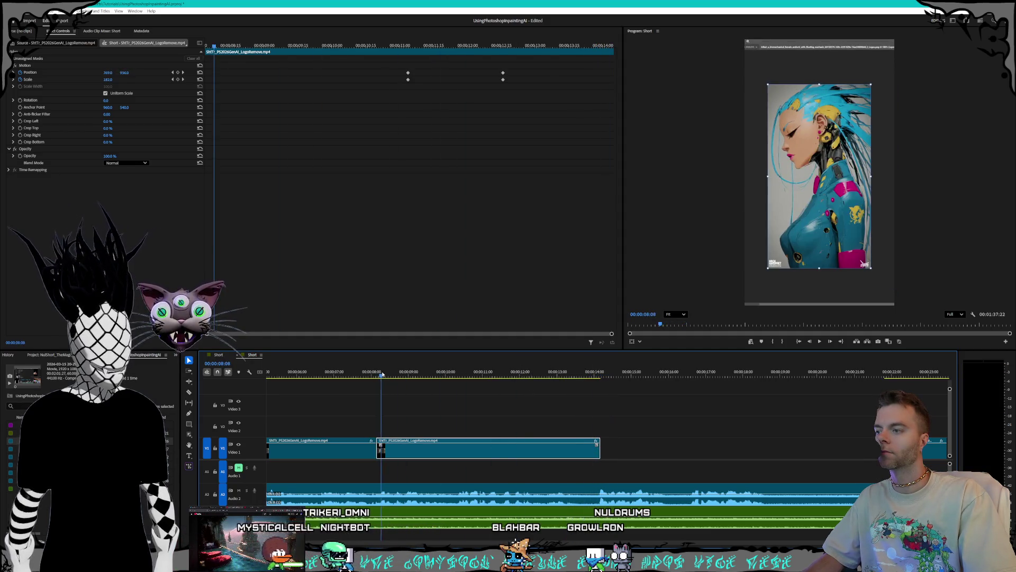
pyautogui.press('space')
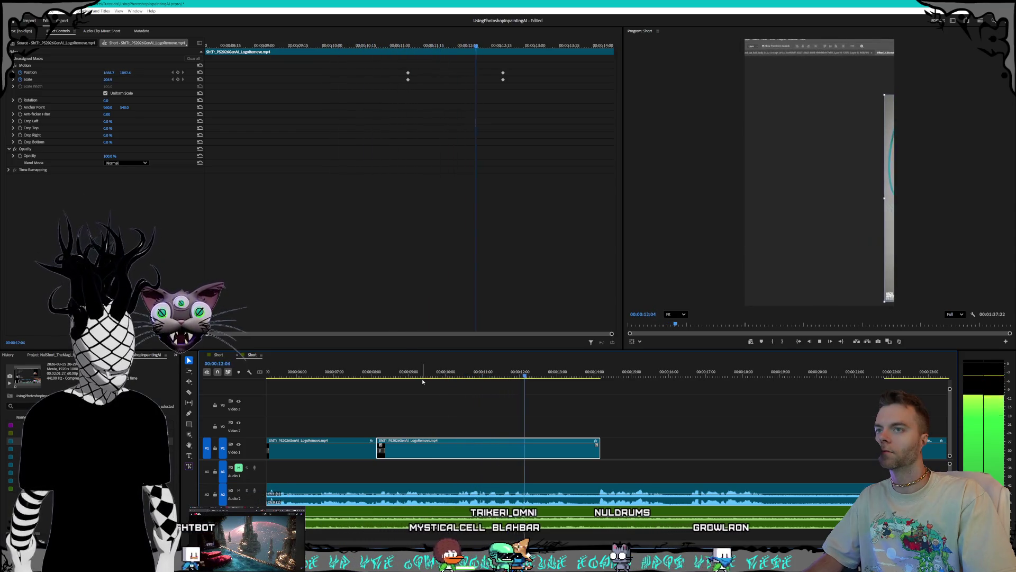
pyautogui.press('space')
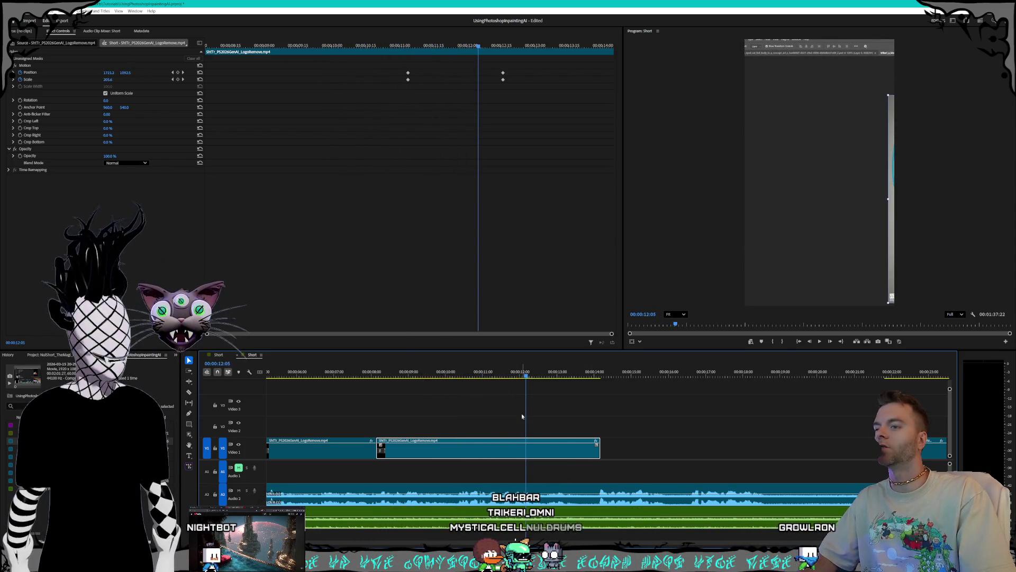
pyautogui.moveTo(526, 375)
pyautogui.mouseDown()
pyautogui.moveTo(426, 372)
pyautogui.moveTo(440, 372)
pyautogui.mouseUp()
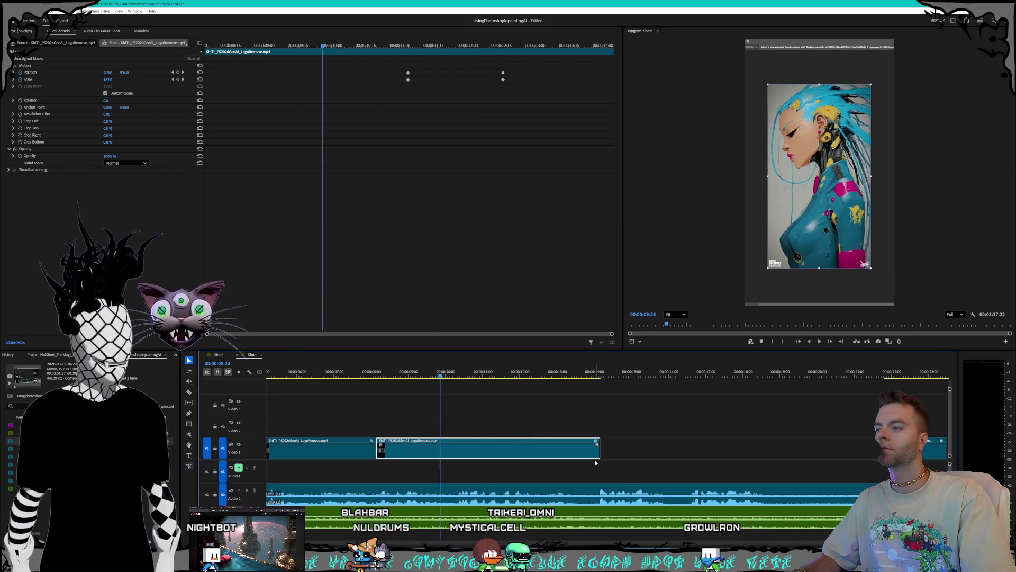
pyautogui.moveTo(599, 445); pyautogui.dragTo(479, 443)
pyautogui.moveTo(433, 375); pyautogui.dragTo(486, 376)
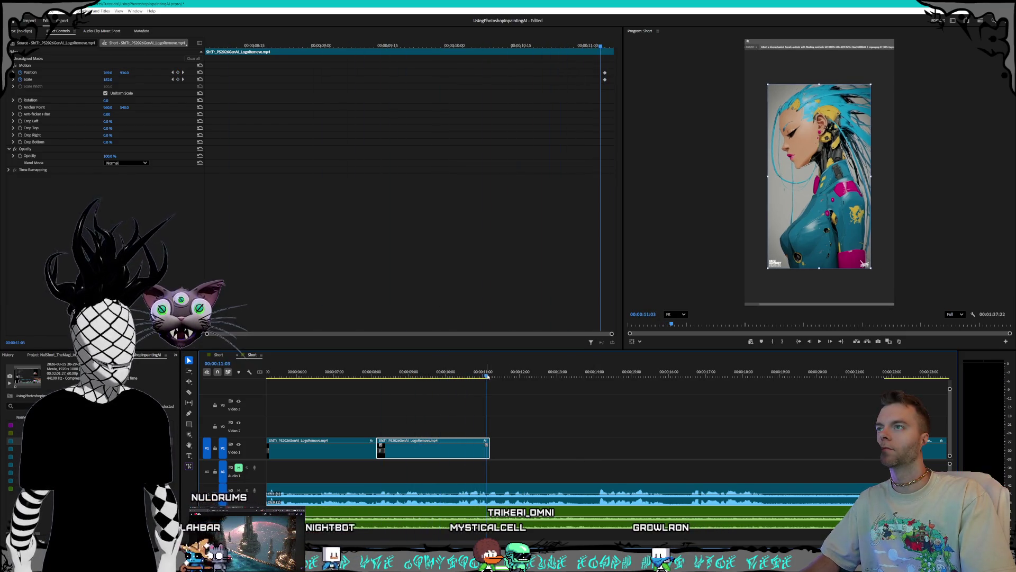
# Step: Lengthen the second V1 clip's end, undo it, and return the playhead to about 9 seconds
pyautogui.click(601, 87)
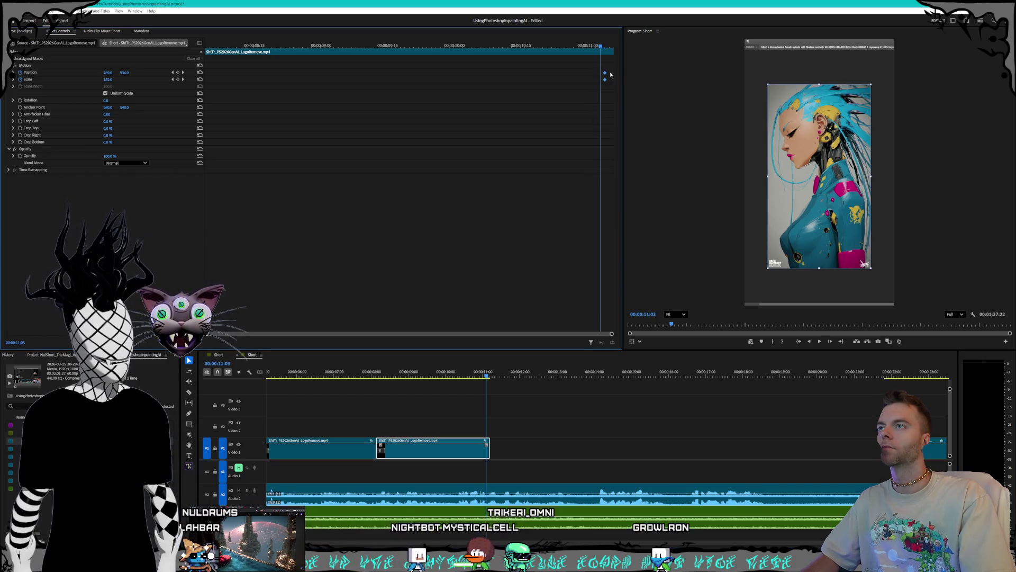
pyautogui.moveTo(489, 450); pyautogui.dragTo(563, 450)
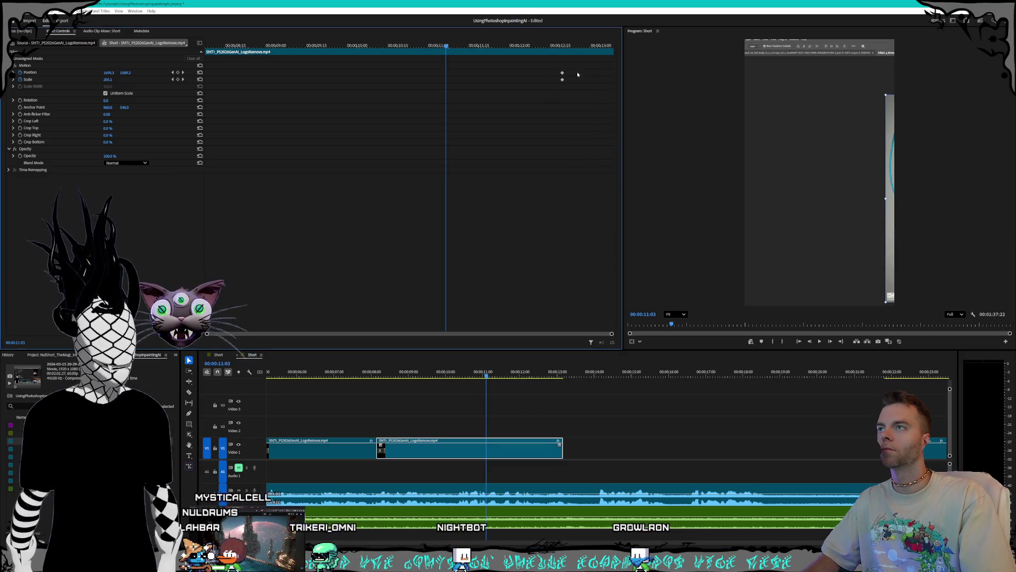
pyautogui.press('Delete')
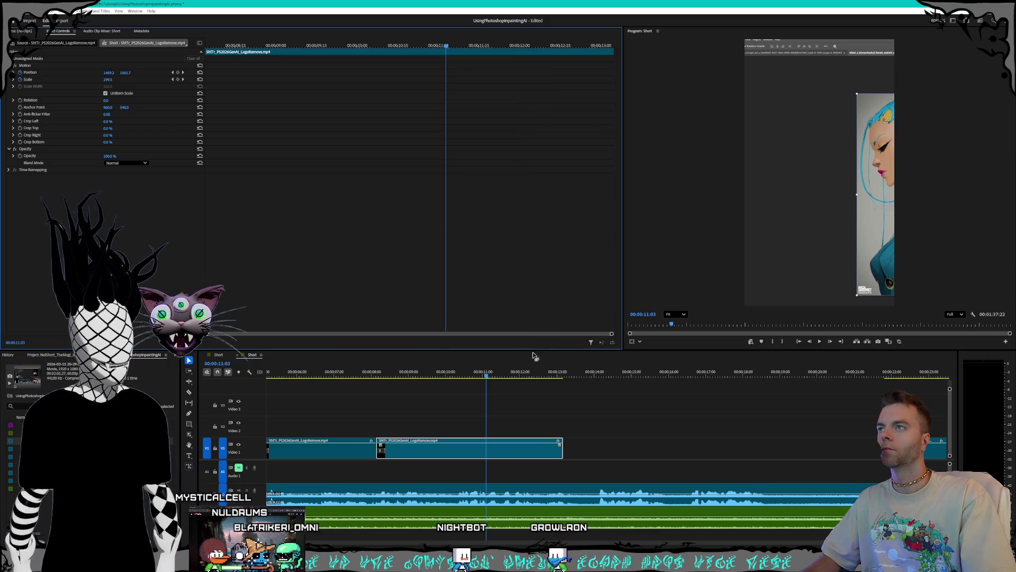
pyautogui.hotkey('ctrl', 'z')
pyautogui.hotkey('ctrl', 'z')
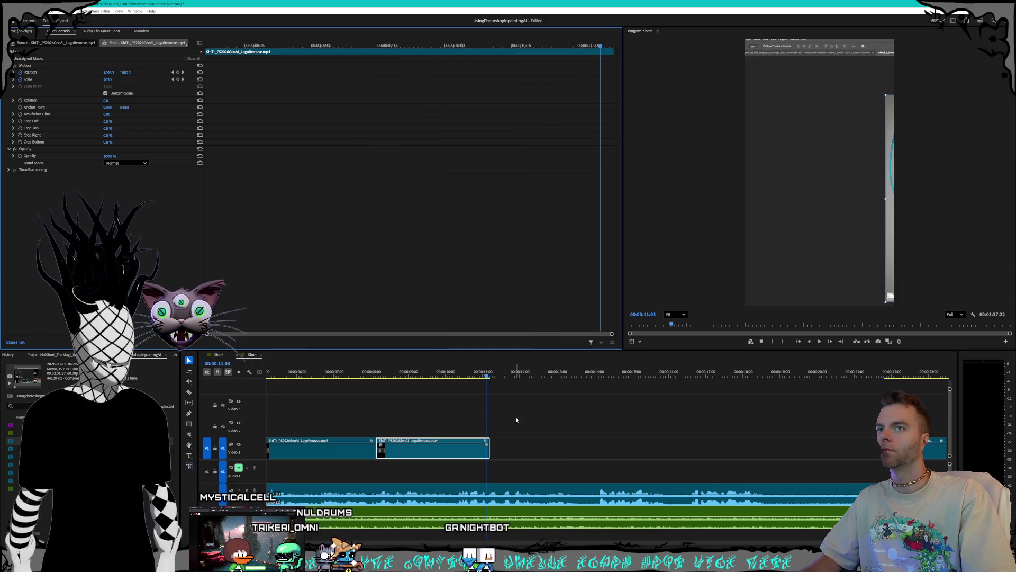
pyautogui.moveTo(458, 374); pyautogui.dragTo(359, 379)
pyautogui.click(402, 392)
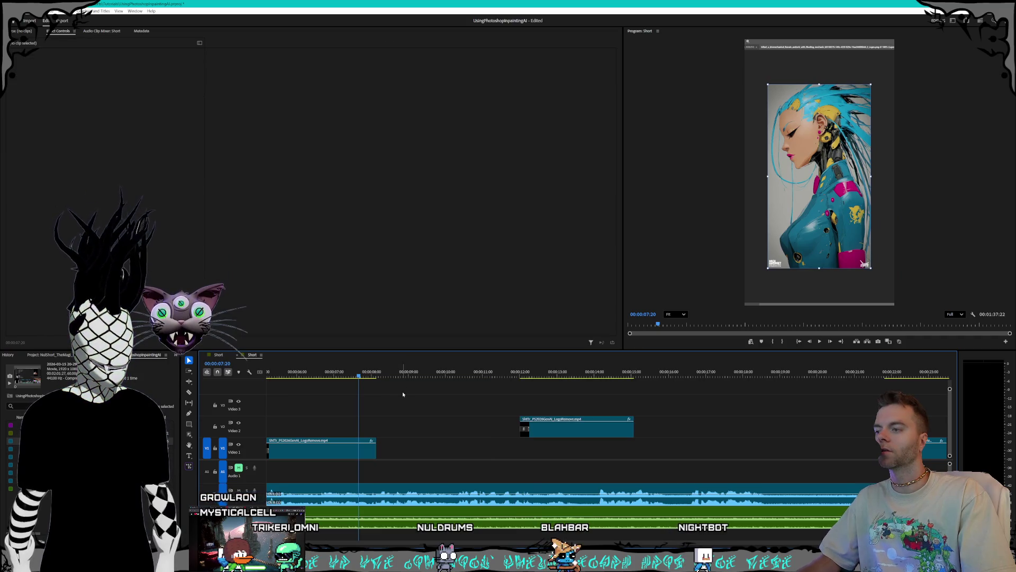
# Step: Undo the V2 clip placement and review the section around 1:40
pyautogui.hotkey('ctrl', 'z')
pyautogui.click(589, 435)
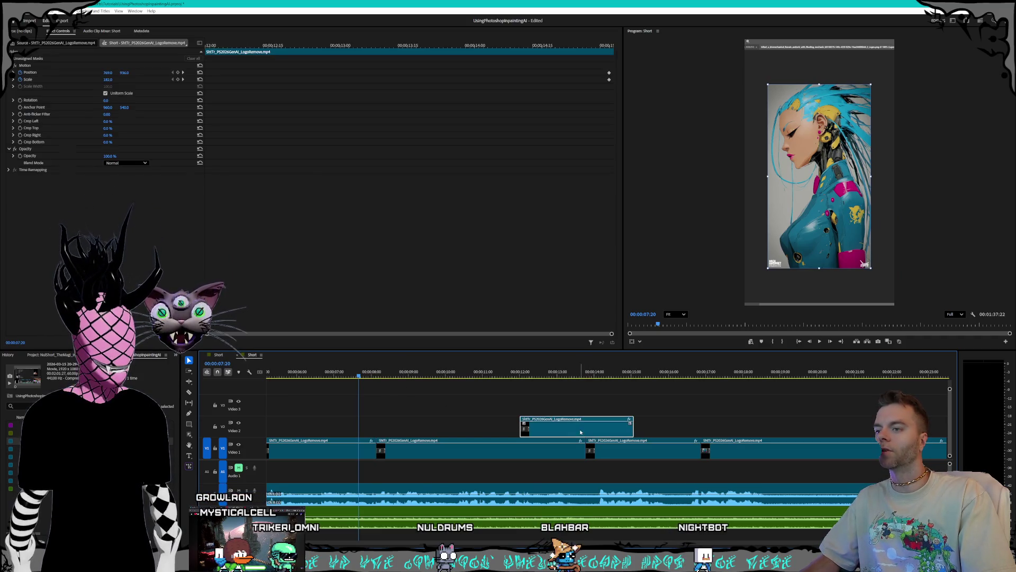
pyautogui.press('-')
pyautogui.press('-')
pyautogui.press('-')
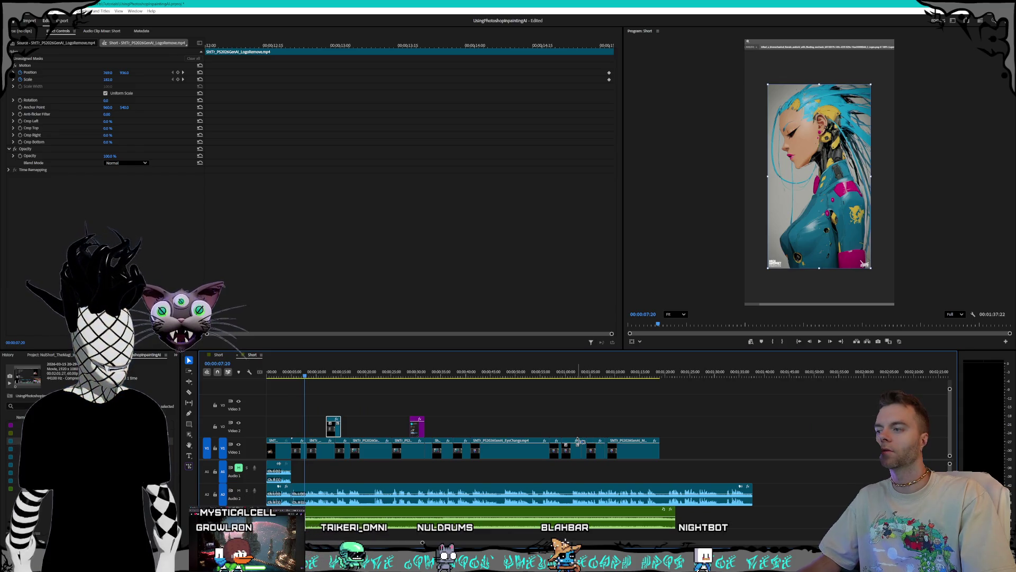
pyautogui.hotkey('ctrl', 'z')
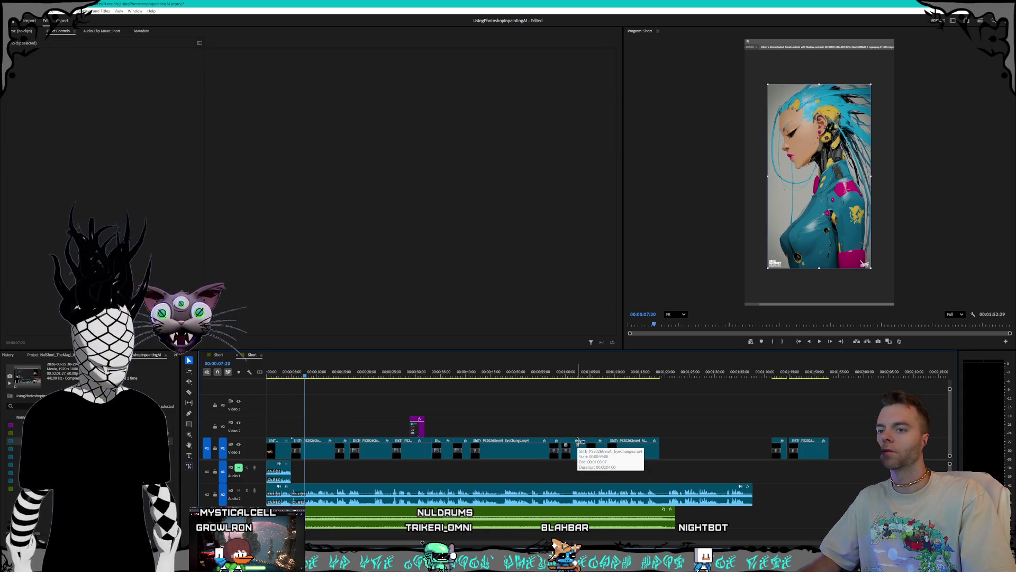
pyautogui.scroll(3, 760, 460)
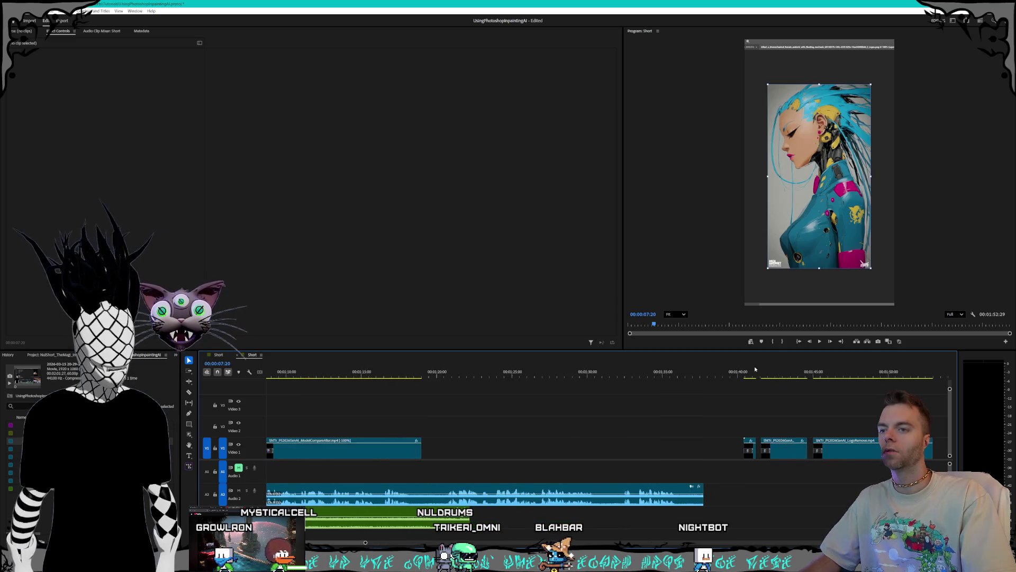
pyautogui.press('space')
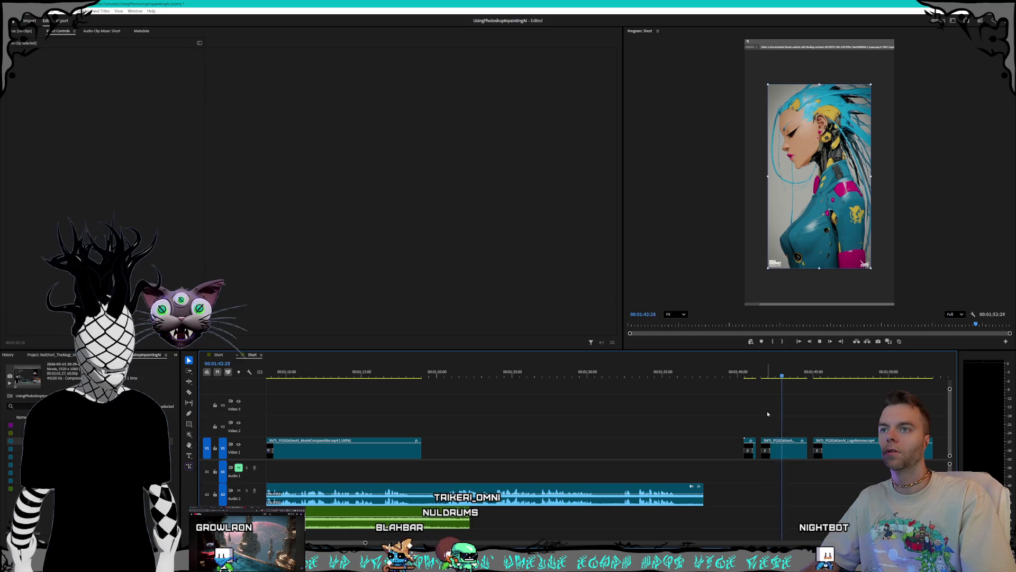
pyautogui.press('space')
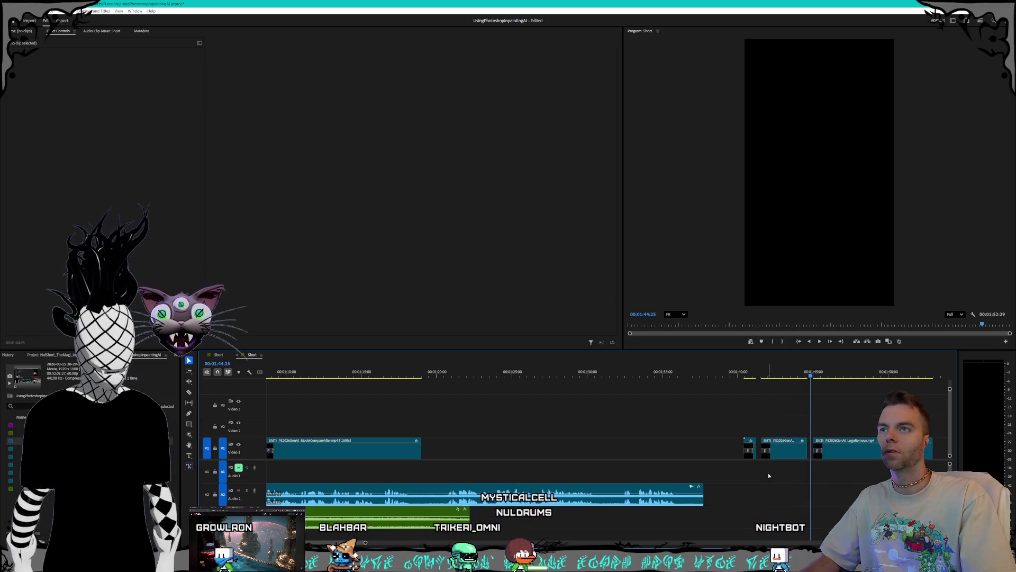
# Step: Trim 4 frames off the short clip near 1:42 and lift it onto V2
pyautogui.click(797, 454)
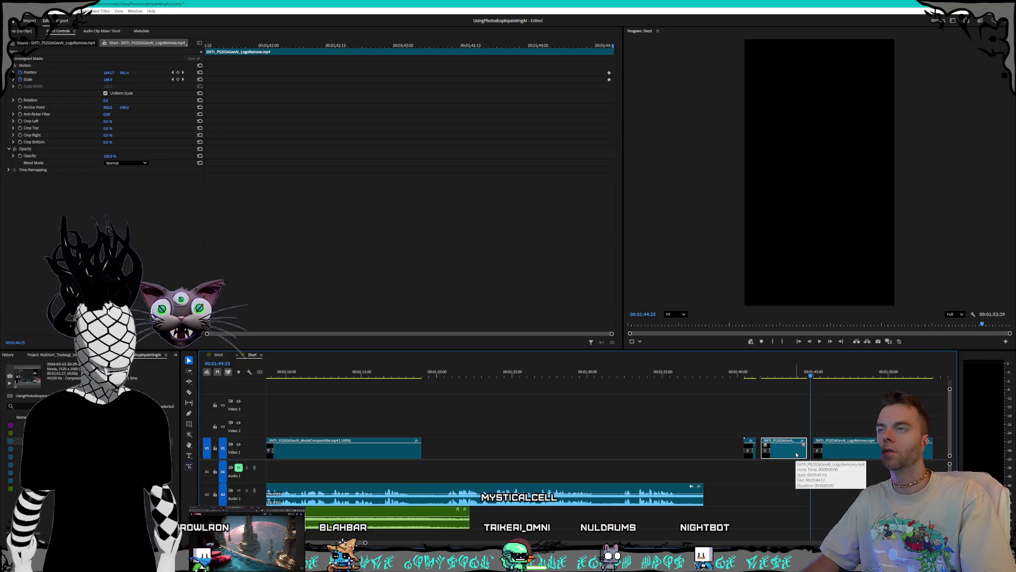
pyautogui.moveTo(804, 450); pyautogui.dragTo(801, 451)
pyautogui.scroll(3, 810, 373)
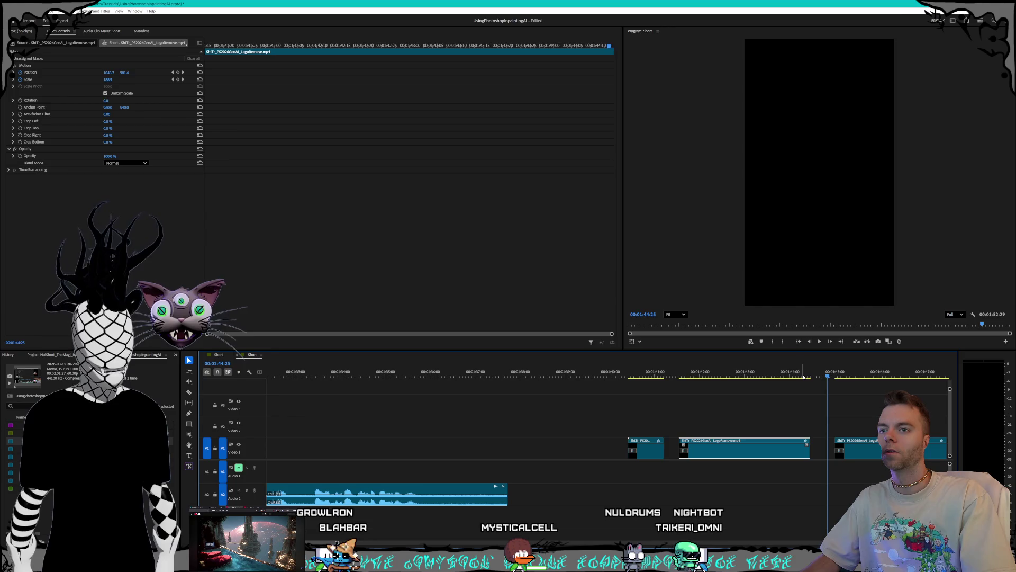
pyautogui.click(809, 375)
pyautogui.press('space')
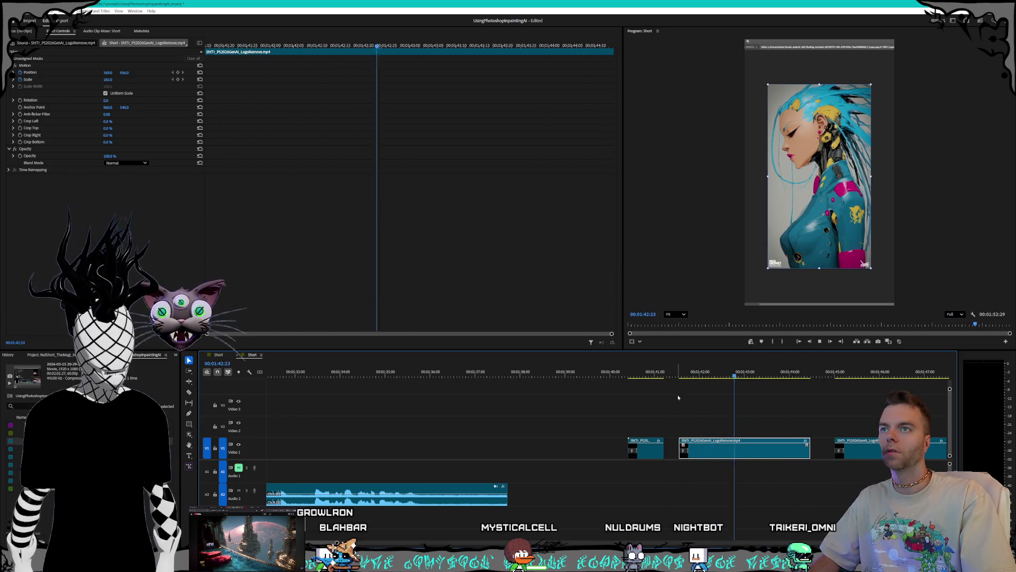
pyautogui.scroll(-5, 682, 409)
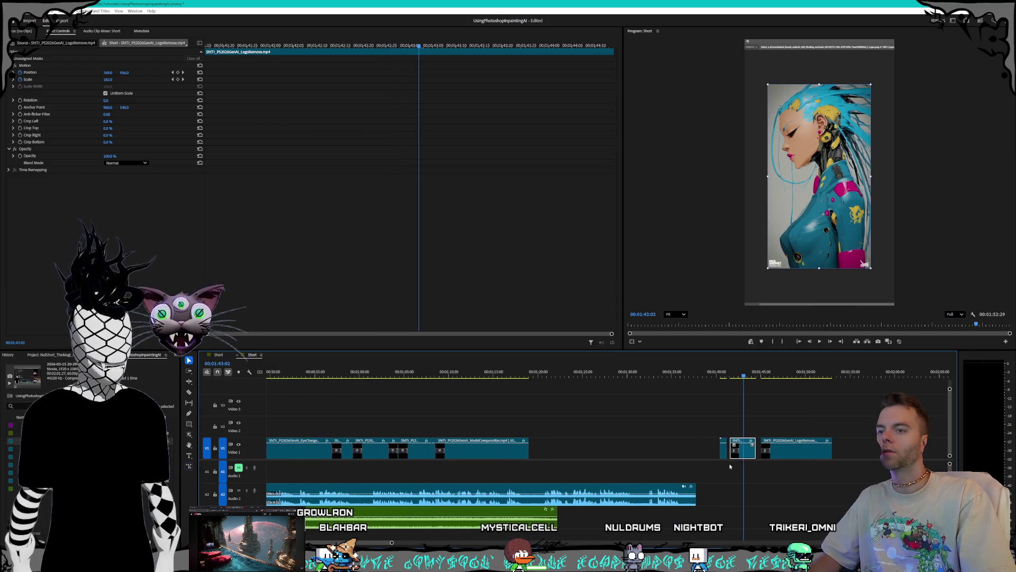
pyautogui.moveTo(751, 454)
pyautogui.mouseDown()
pyautogui.moveTo(295, 426)
pyautogui.moveTo(434, 419)
pyautogui.mouseUp()
pyautogui.scroll(5, 434, 420)
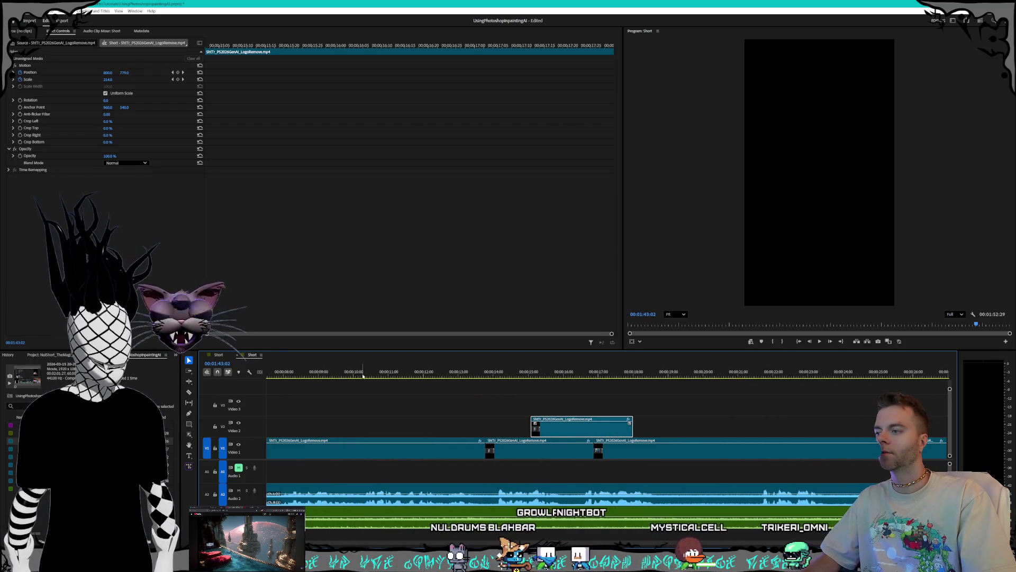
# Step: Open a gap on V1 at 00:00:08:23 and drop the V2 LogoRemove clip into it
pyautogui.click(299, 374)
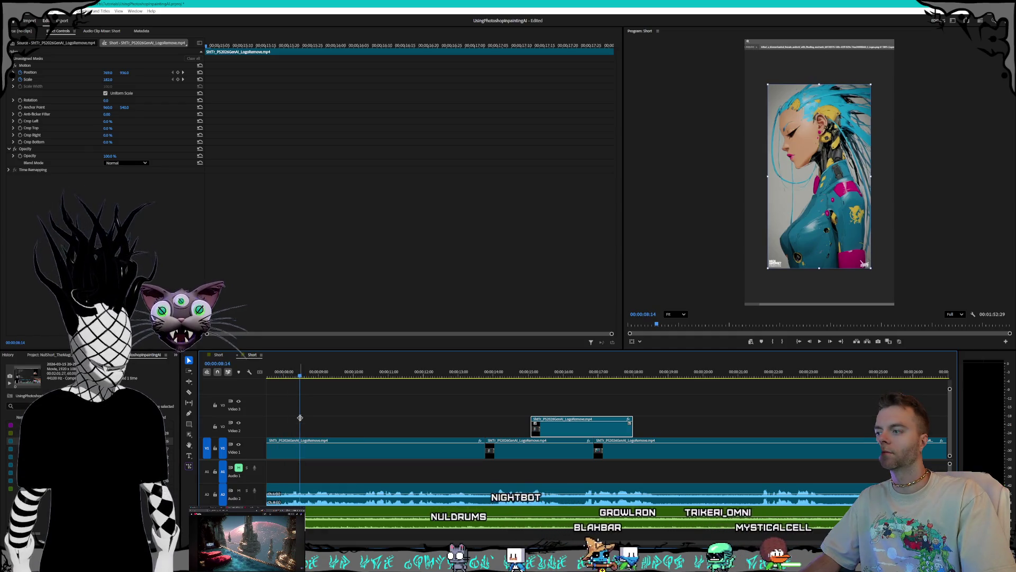
pyautogui.click(311, 374)
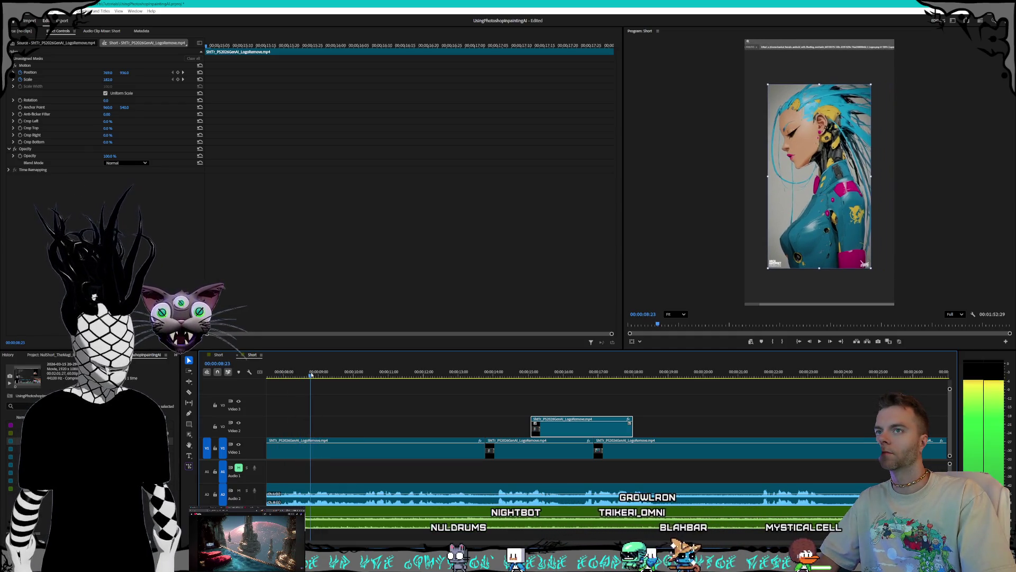
pyautogui.press('c')
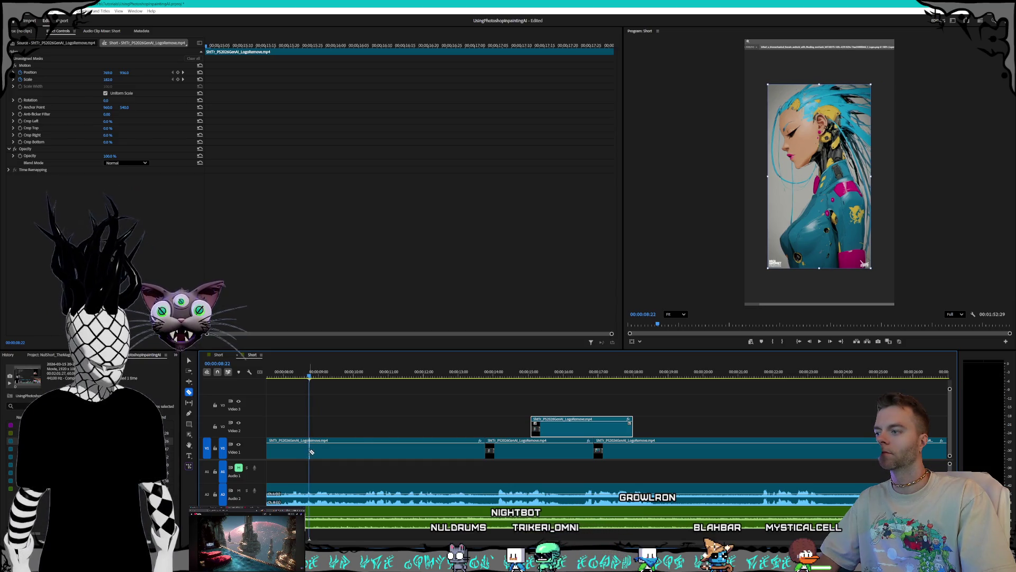
pyautogui.press('\\')
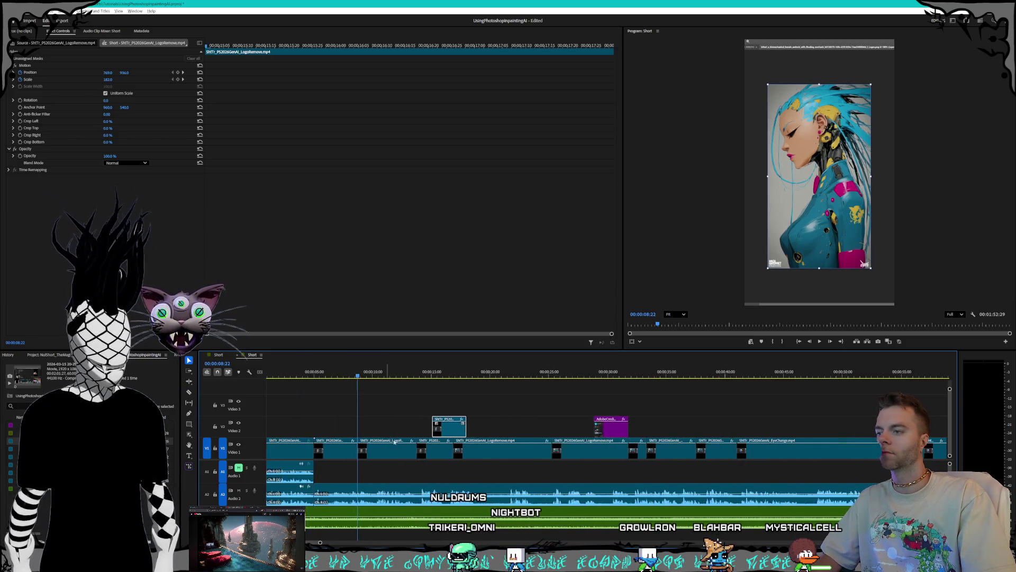
pyautogui.moveTo(743, 460); pyautogui.dragTo(388, 455)
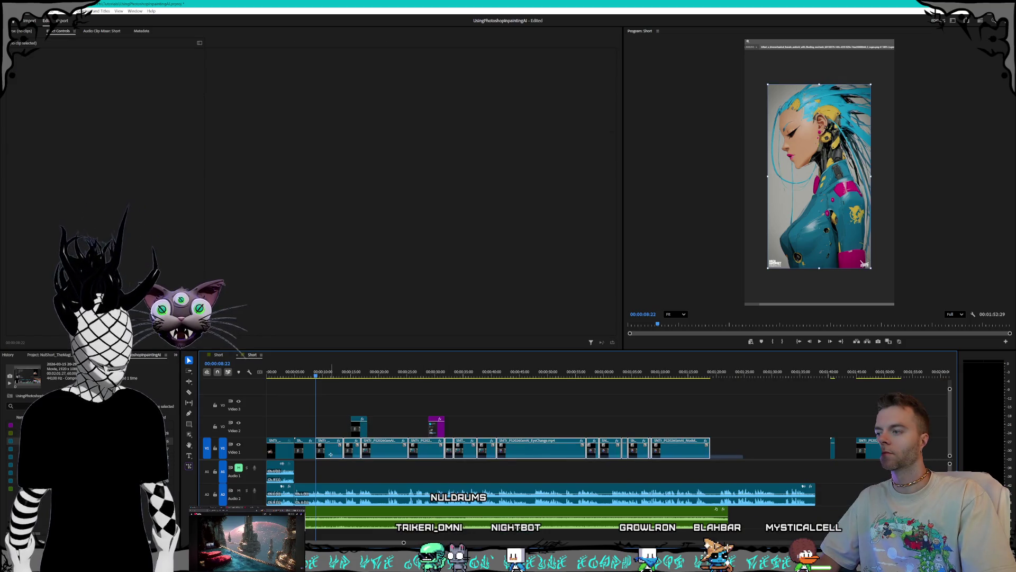
pyautogui.press('=')
pyautogui.press('=')
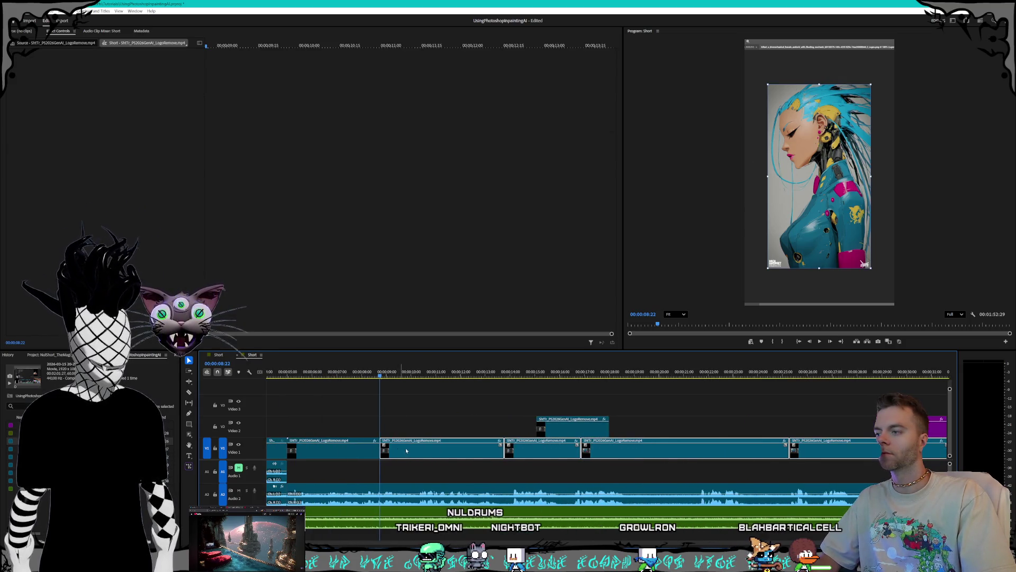
pyautogui.moveTo(403, 451); pyautogui.dragTo(505, 451)
pyautogui.click(581, 430)
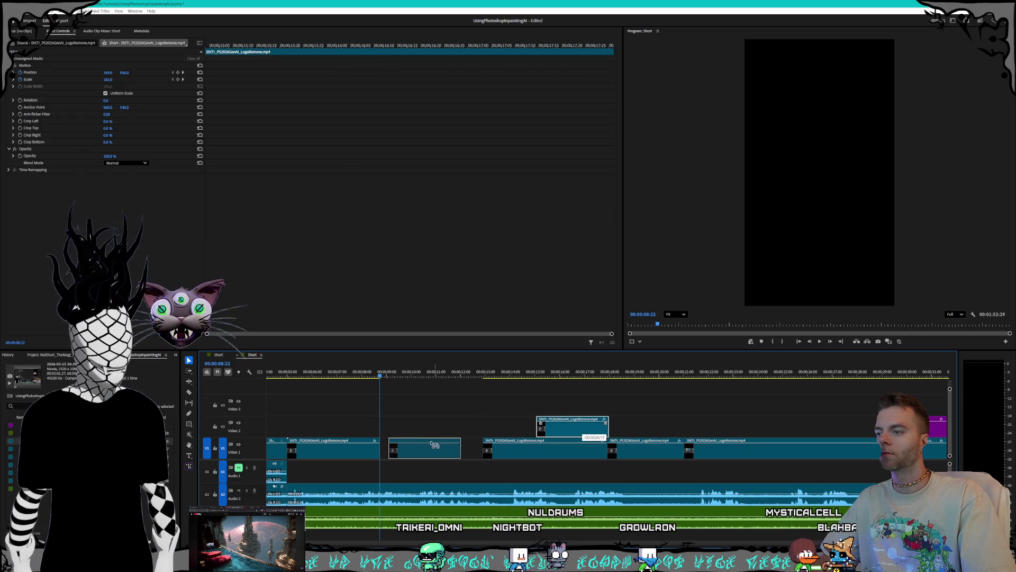
pyautogui.moveTo(435, 443); pyautogui.dragTo(425, 444)
pyautogui.moveTo(416, 374); pyautogui.dragTo(444, 375)
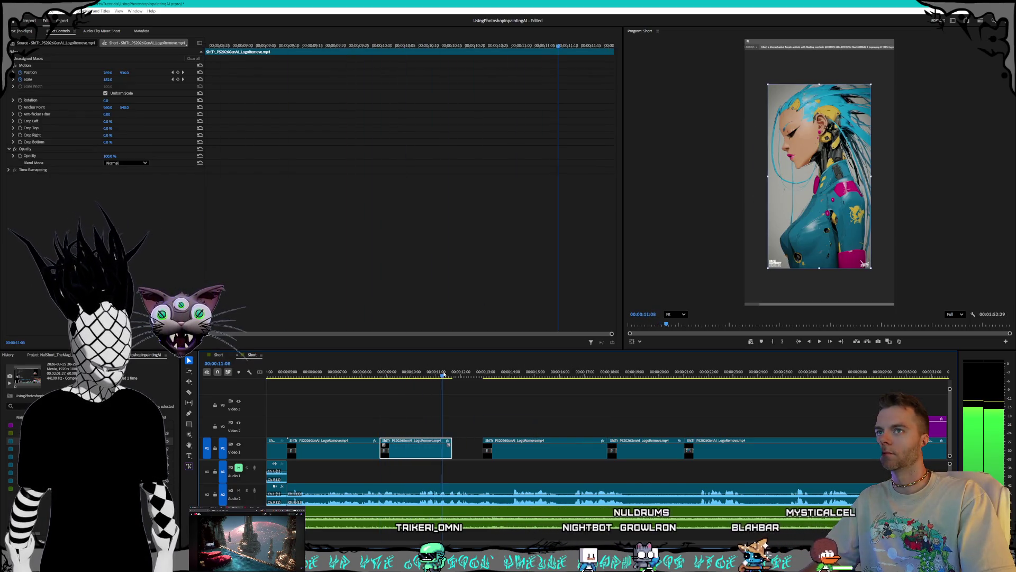
pyautogui.press('space')
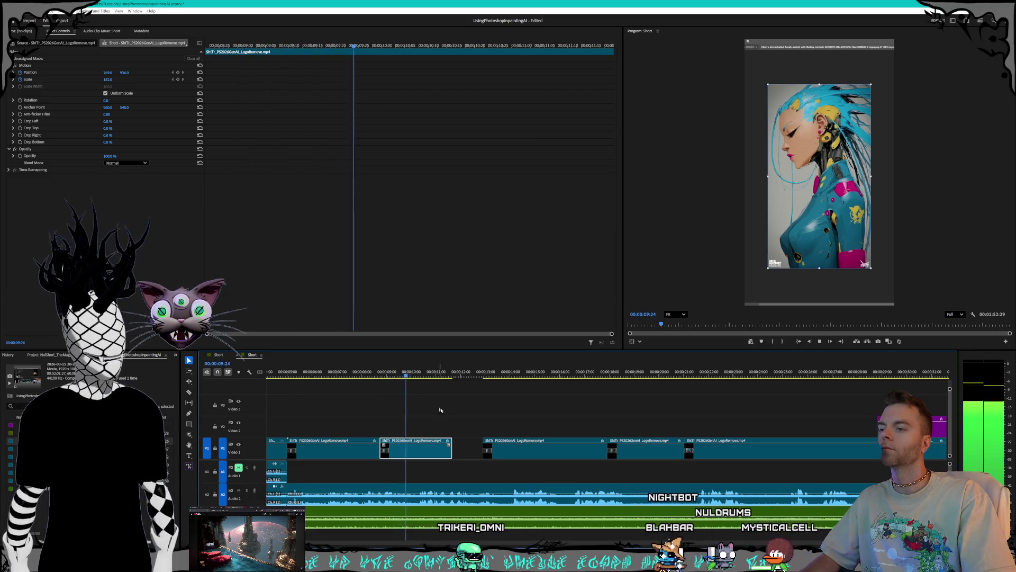
pyautogui.press('space')
# Step: Shift the later V1 clips right and duplicate a clip into the new gap
pyautogui.press('-')
pyautogui.press('-')
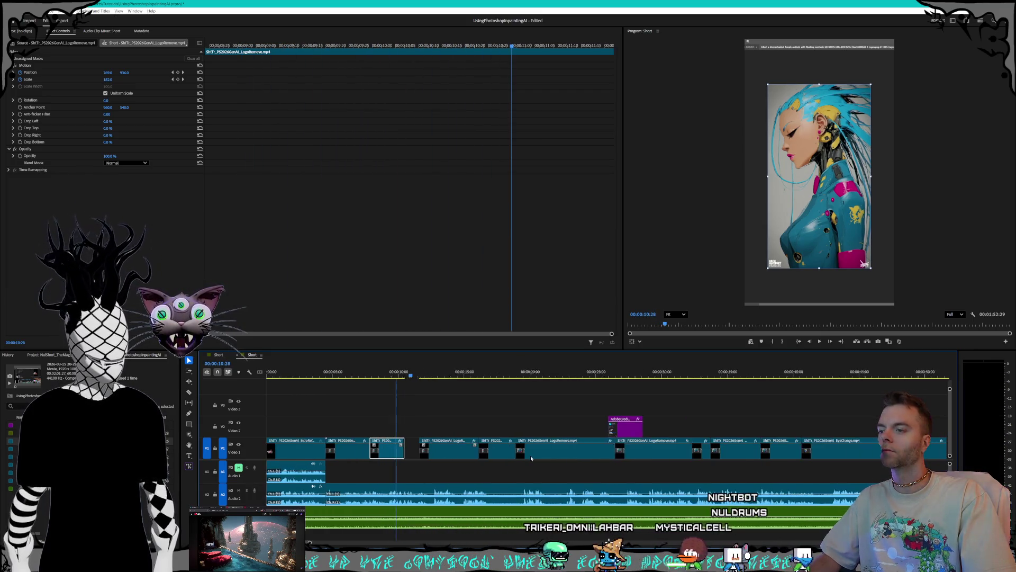
pyautogui.press('-')
pyautogui.press('-')
pyautogui.moveTo(876, 466)
pyautogui.mouseDown()
pyautogui.moveTo(397, 447)
pyautogui.moveTo(484, 453)
pyautogui.mouseUp()
pyautogui.press('=')
pyautogui.press('=')
pyautogui.scroll(3, 385, 369)
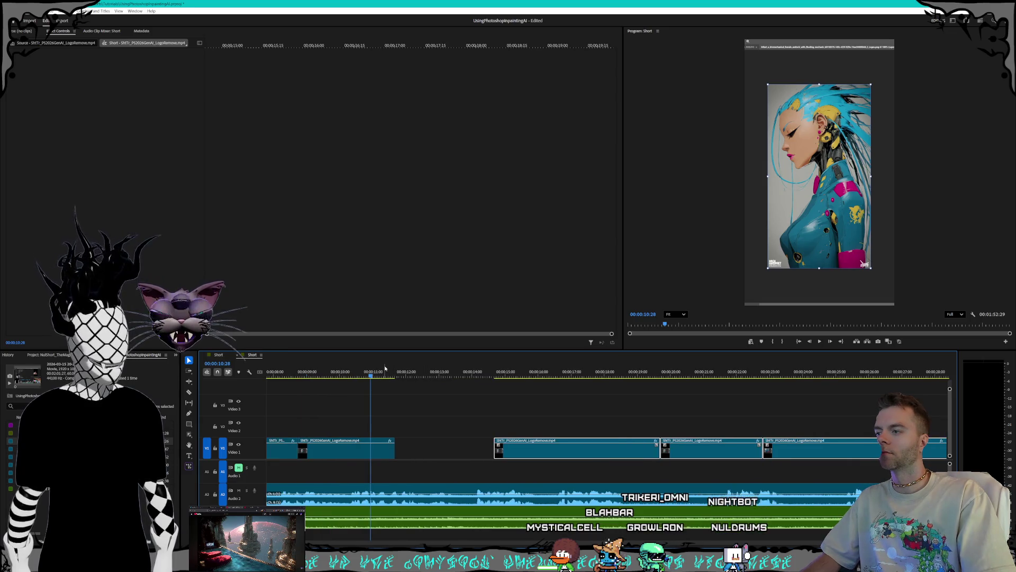
pyautogui.moveTo(522, 451); pyautogui.dragTo(567, 452)
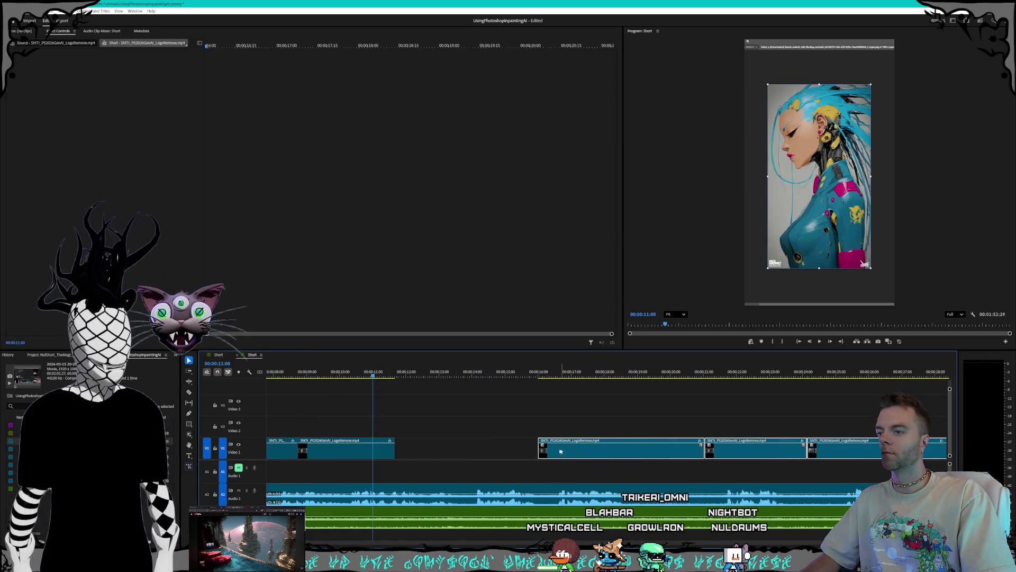
pyautogui.click(465, 450)
pyautogui.click(335, 454)
pyautogui.moveTo(341, 454)
pyautogui.mouseDown()
pyautogui.moveTo(450, 453)
pyautogui.moveTo(438, 453)
pyautogui.mouseUp()
pyautogui.press('space')
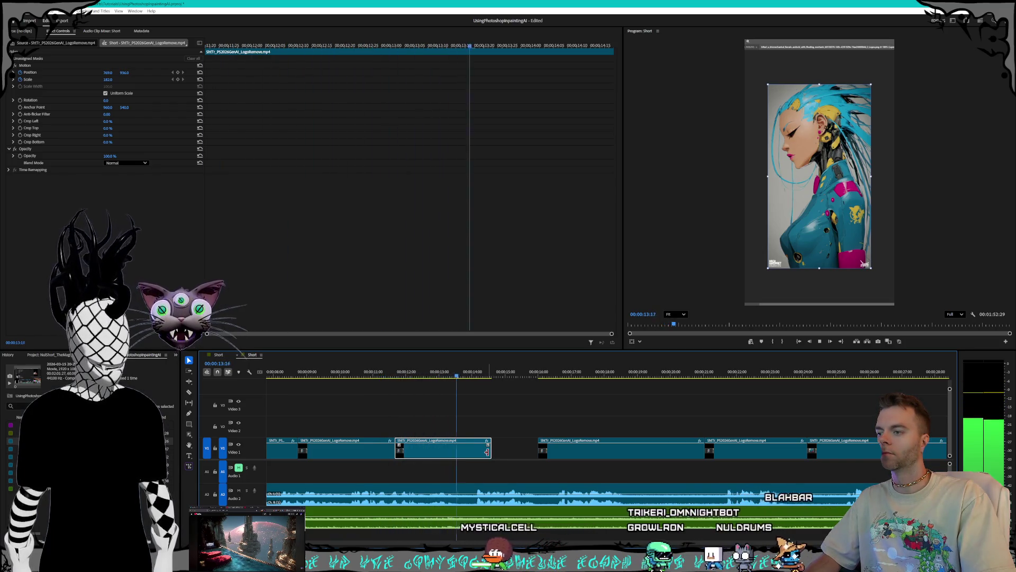
# Step: Trim about 6 frames off the copy's end and close the gap after it
pyautogui.moveTo(487, 451); pyautogui.dragTo(476, 450)
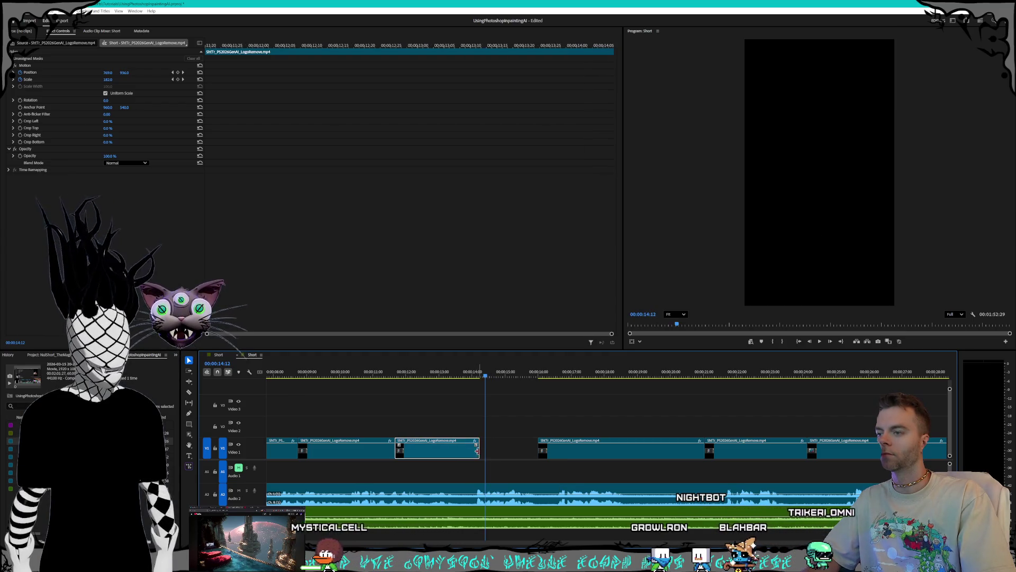
pyautogui.click(467, 375)
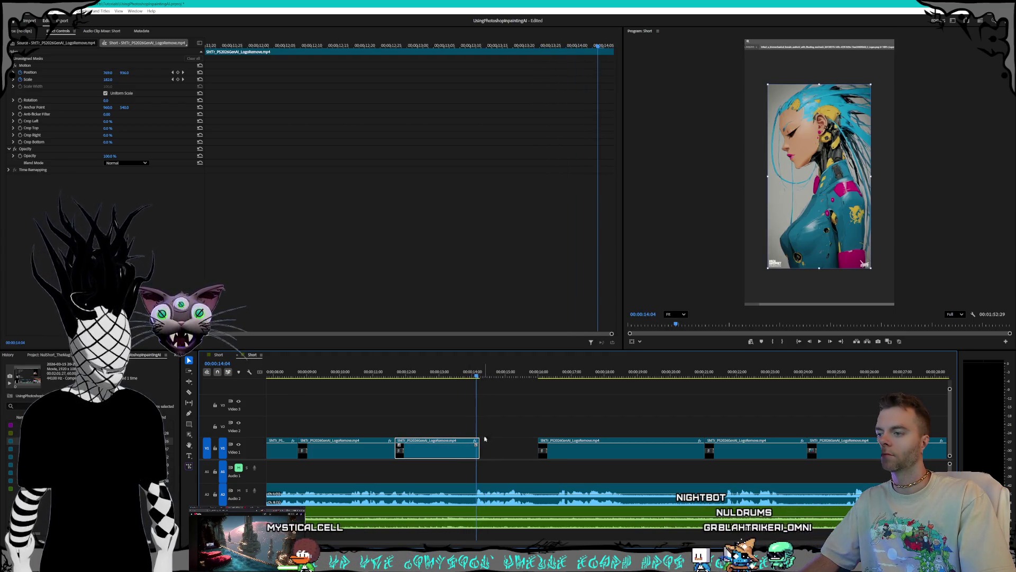
pyautogui.moveTo(477, 451); pyautogui.dragTo(476, 452)
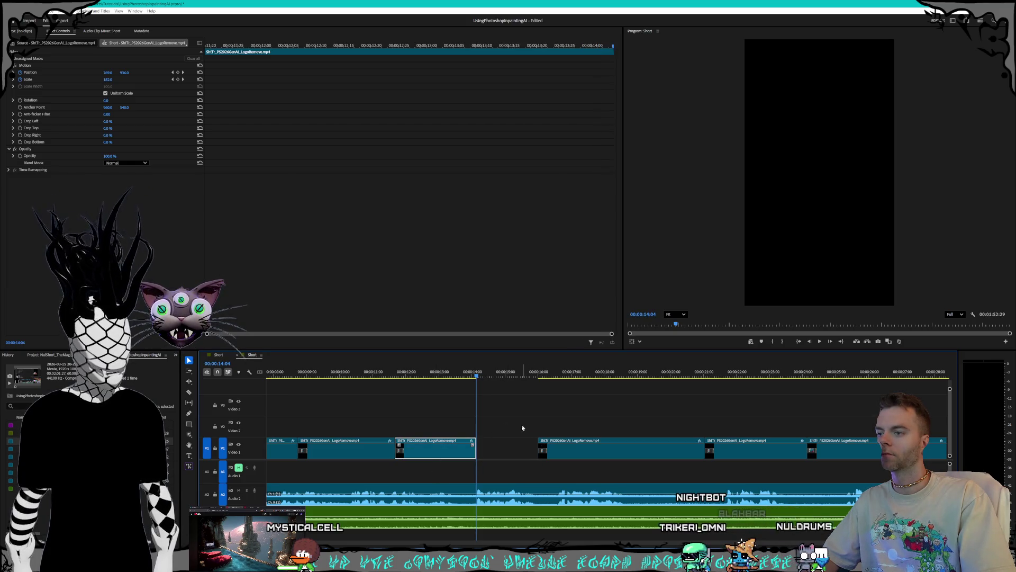
pyautogui.click(497, 449)
pyautogui.click(516, 452)
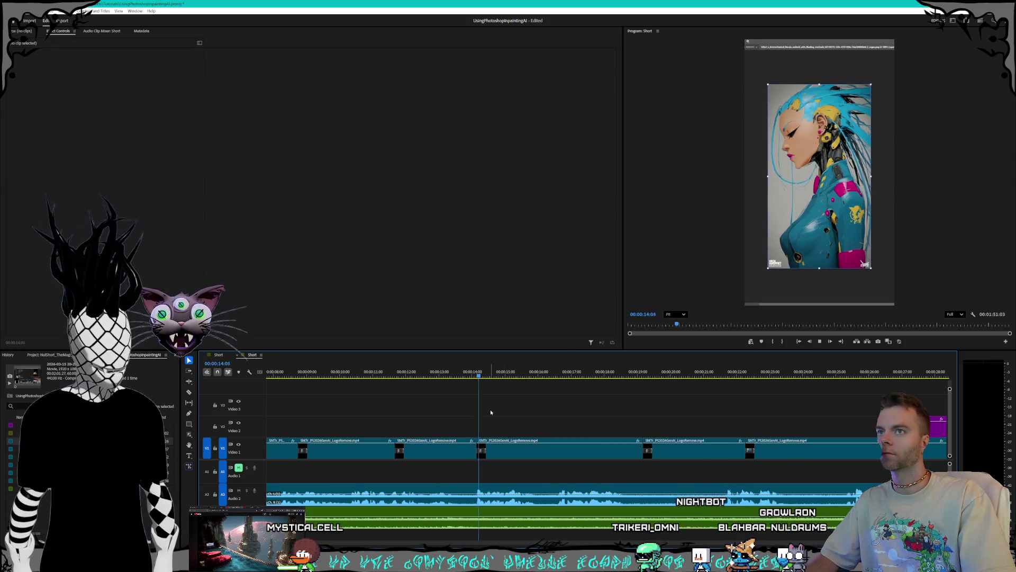
pyautogui.press('space')
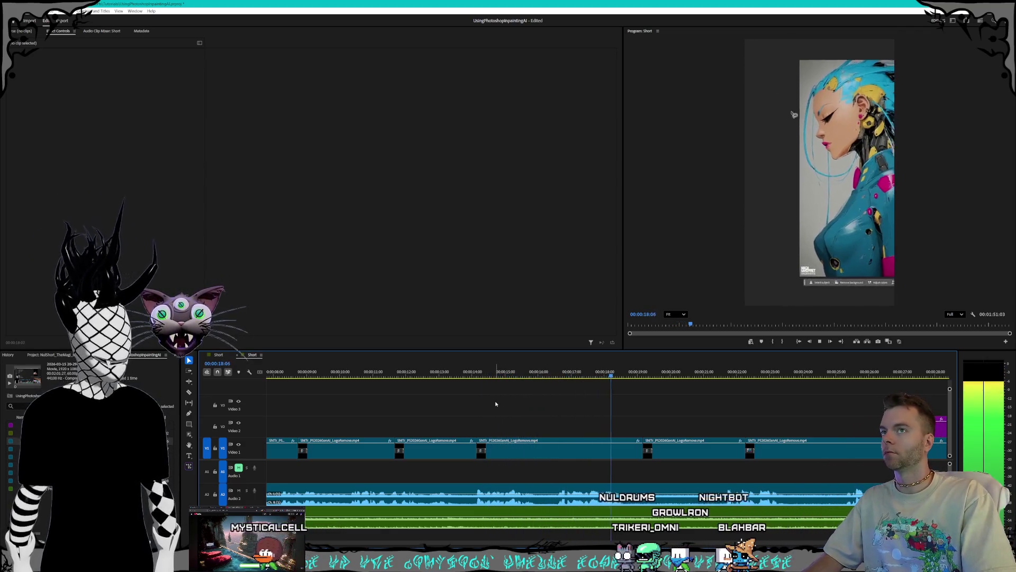
pyautogui.press('space')
# Step: Cut Audio 2 near 14:00 and delete the piece after the cut
pyautogui.press('c')
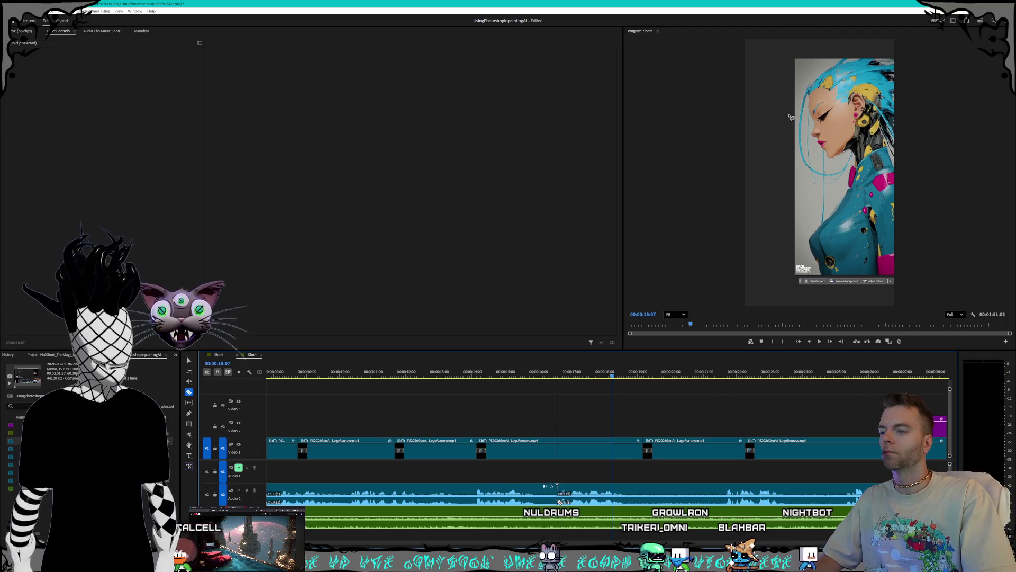
pyautogui.click(472, 501)
pyautogui.press('v')
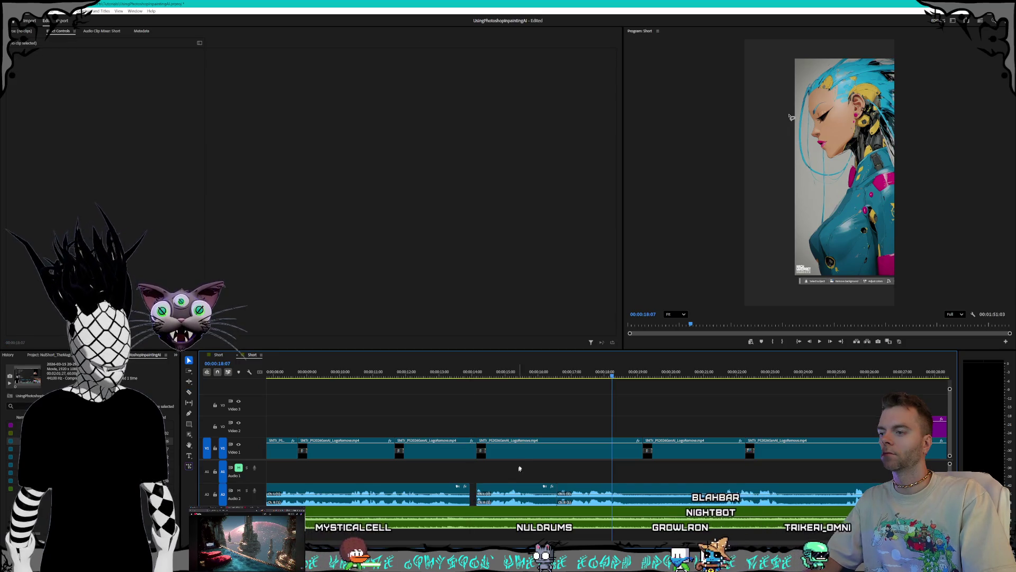
pyautogui.click(484, 372)
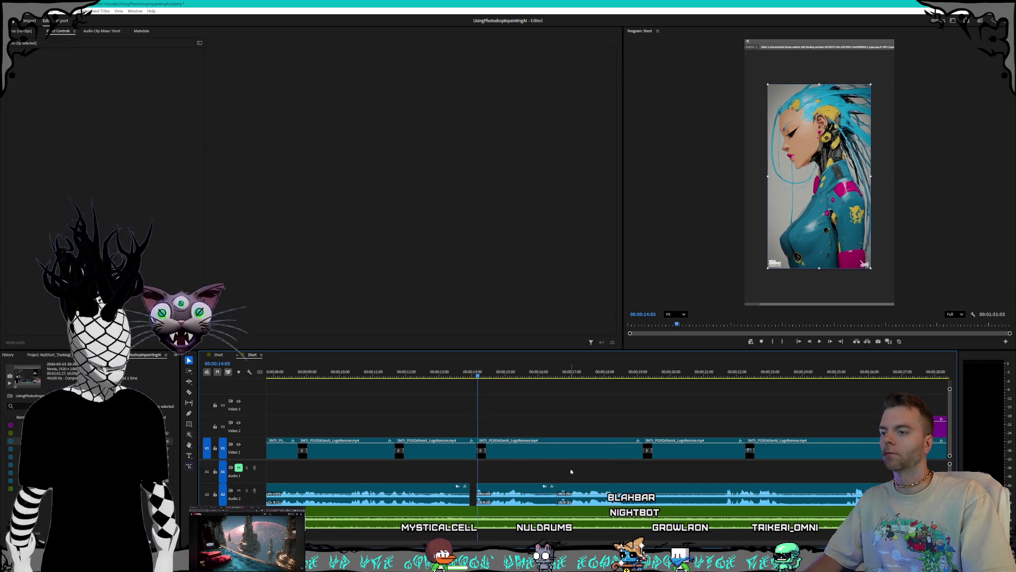
pyautogui.scroll(-3, 430, 479)
pyautogui.scroll(4, 430, 478)
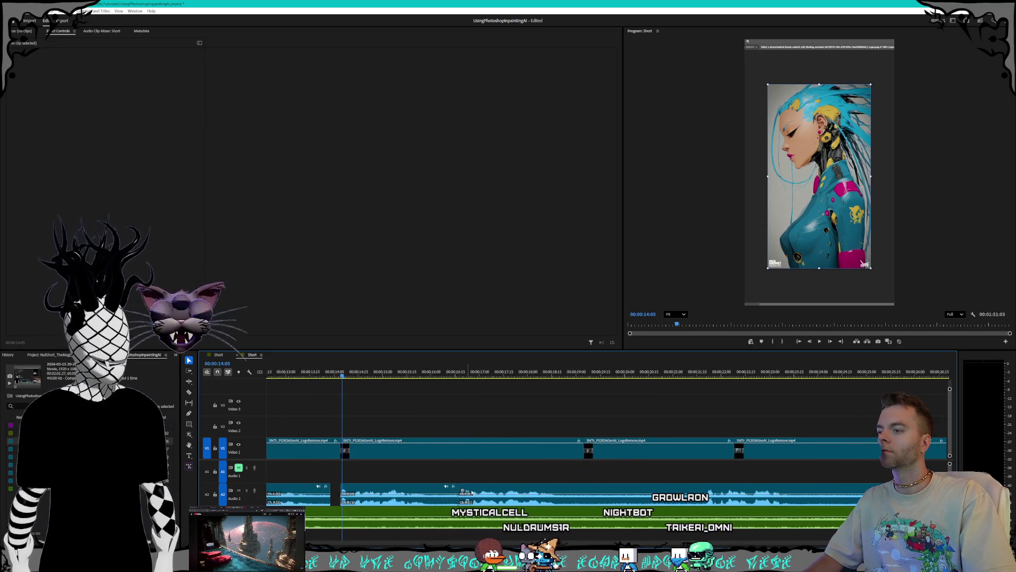
pyautogui.click(536, 502)
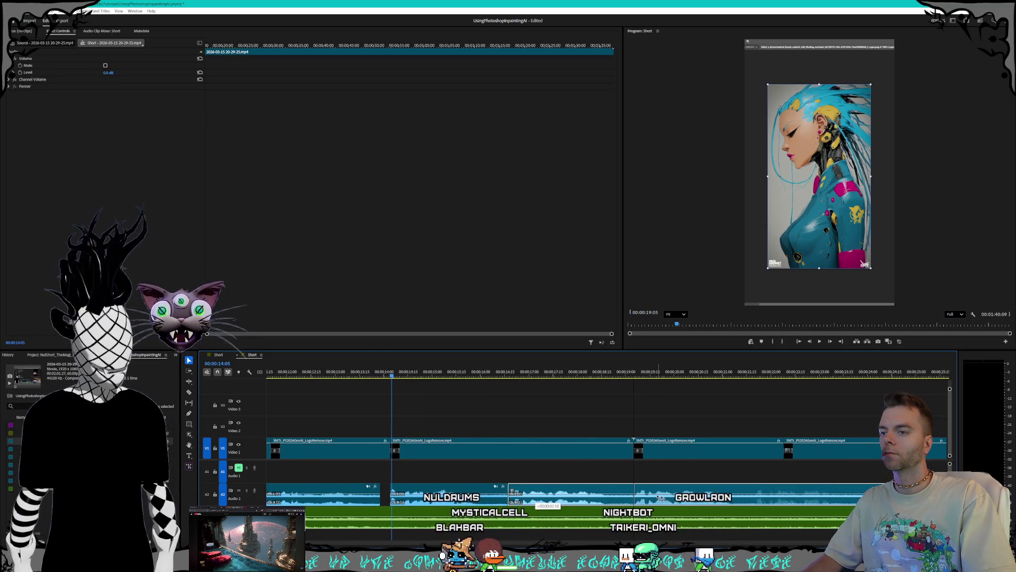
pyautogui.press('Delete')
pyautogui.press('space')
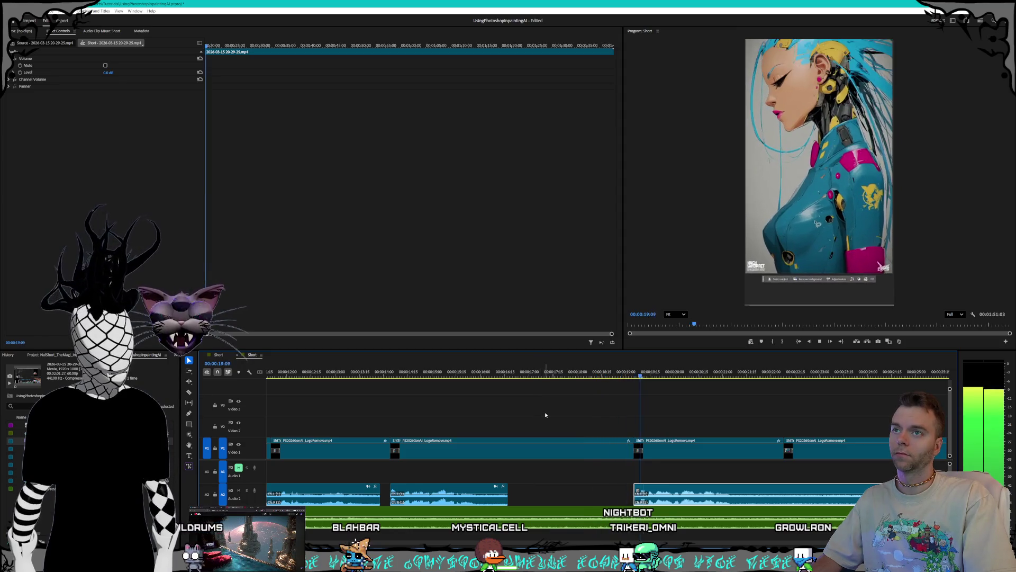
pyautogui.moveTo(368, 372)
pyautogui.mouseDown()
pyautogui.moveTo(422, 372)
pyautogui.moveTo(395, 372)
pyautogui.mouseUp()
# Step: Speed the second V1 clip to 200% and ripple-delete the gap after it
pyautogui.rightClick(469, 450)
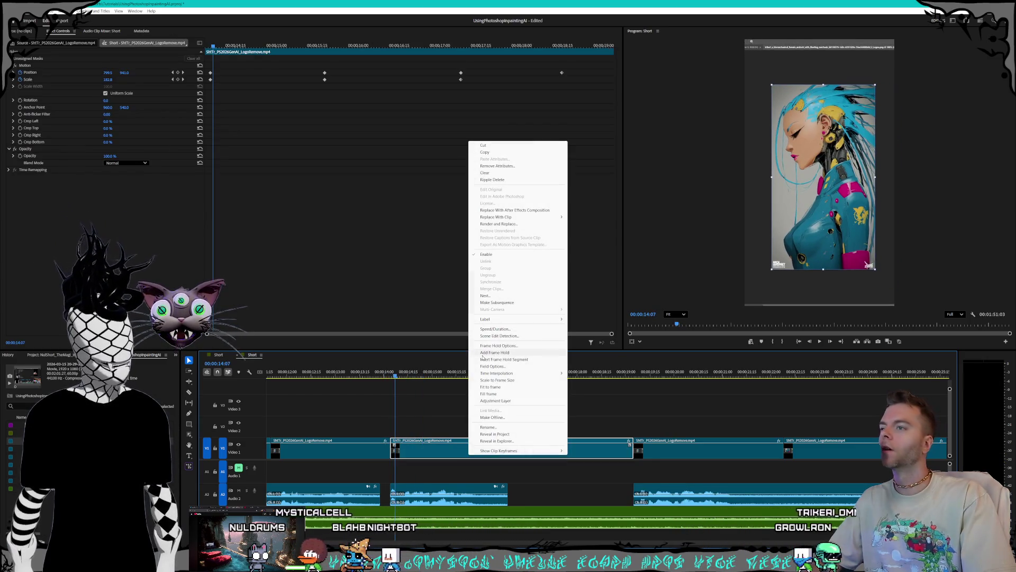
pyautogui.click(492, 329)
pyautogui.write('200')
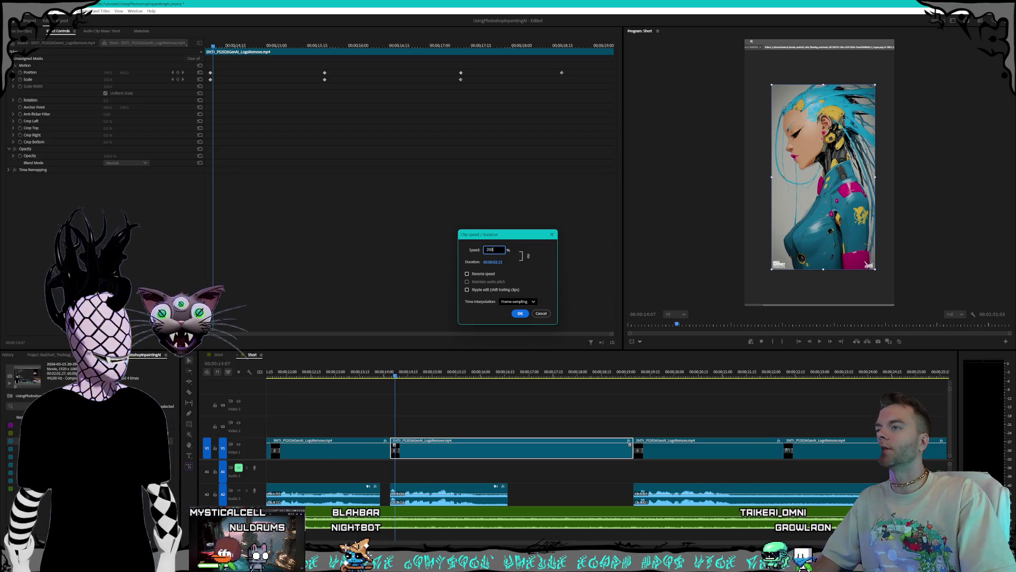
pyautogui.press('Return')
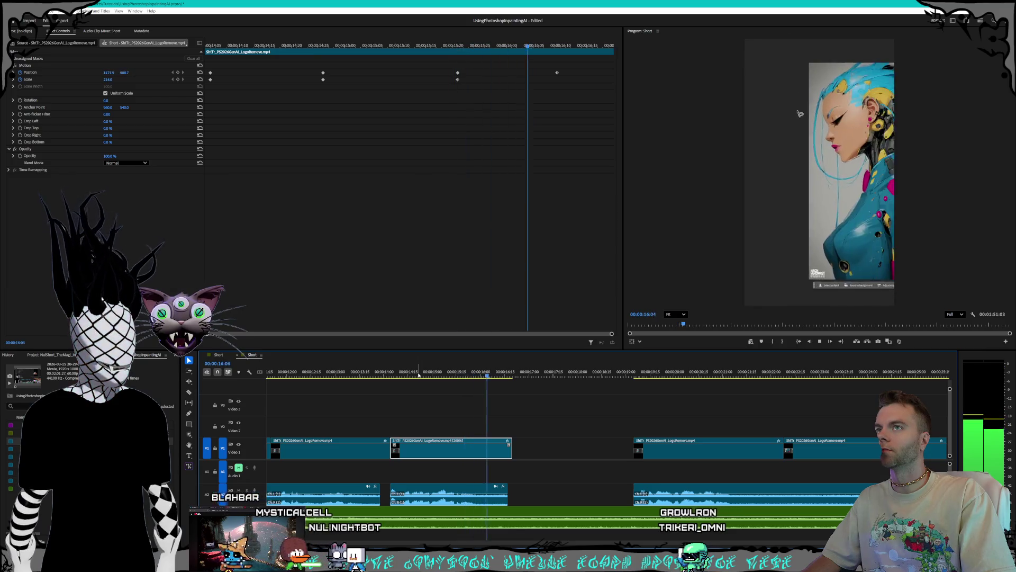
pyautogui.rightClick(563, 446)
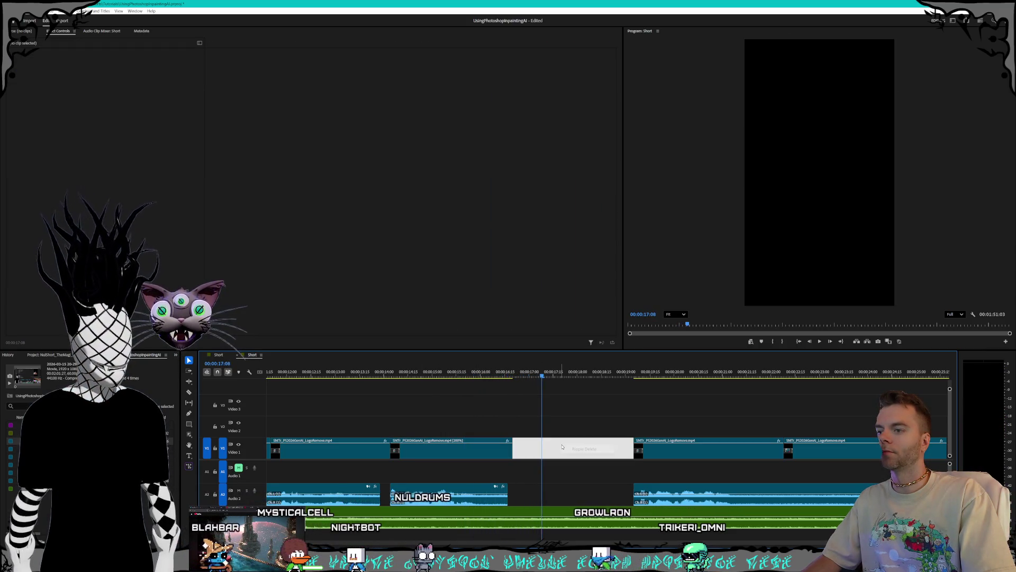
pyautogui.click(584, 449)
pyautogui.press('space')
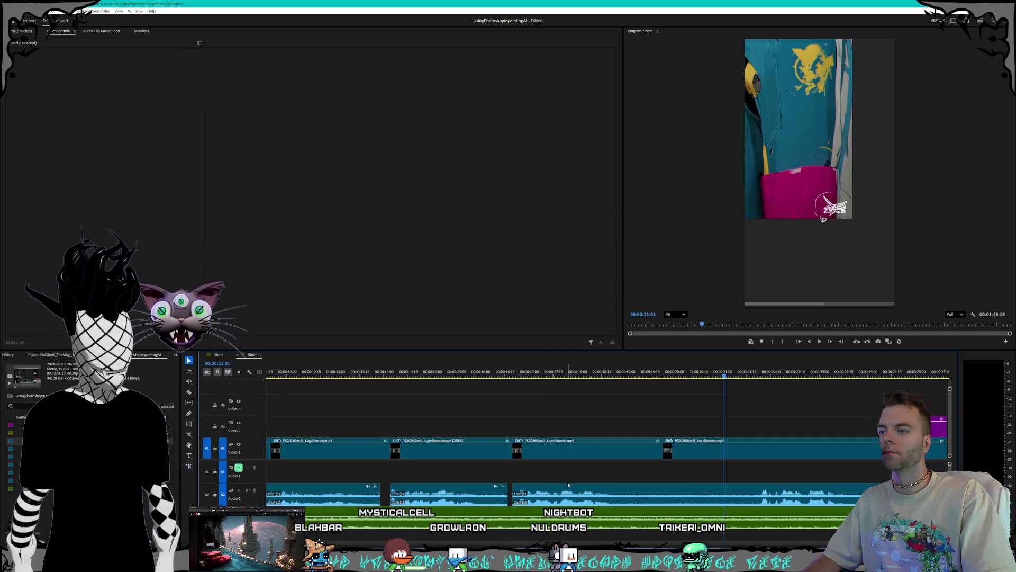
# Step: Move the third A2 audio clip later in the timeline
pyautogui.click(614, 488)
pyautogui.moveTo(617, 489); pyautogui.dragTo(674, 491)
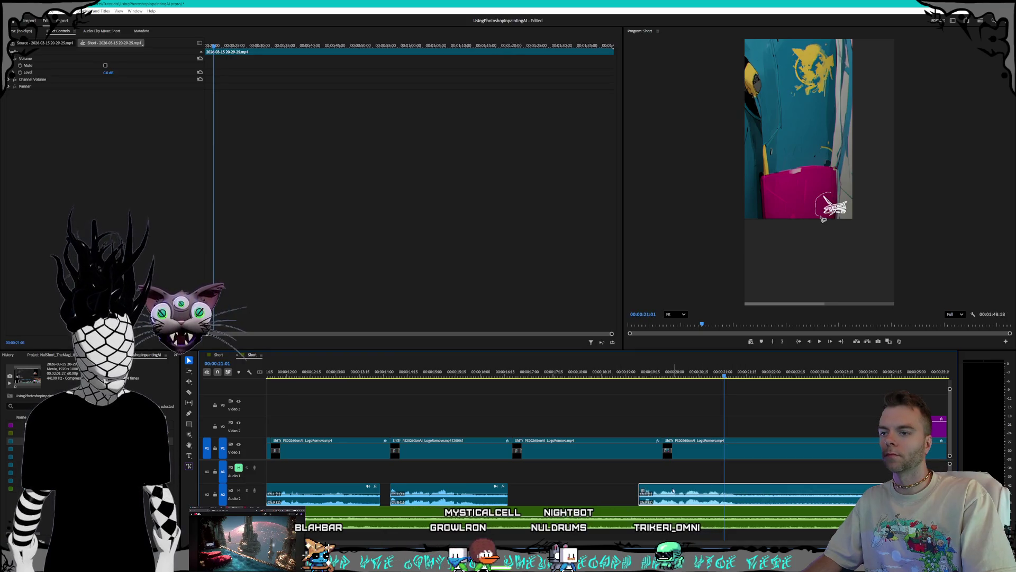
pyautogui.moveTo(592, 372); pyautogui.dragTo(517, 372)
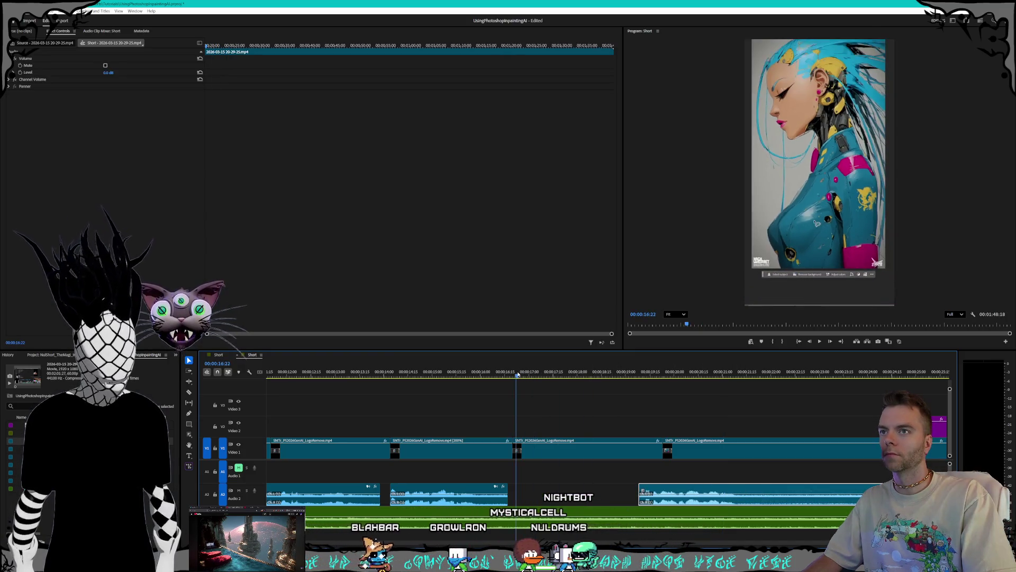
# Step: Apply new Speed/Duration to the third V1 clip and ripple-delete the gap after it
pyautogui.click(580, 458)
pyautogui.rightClick(580, 459)
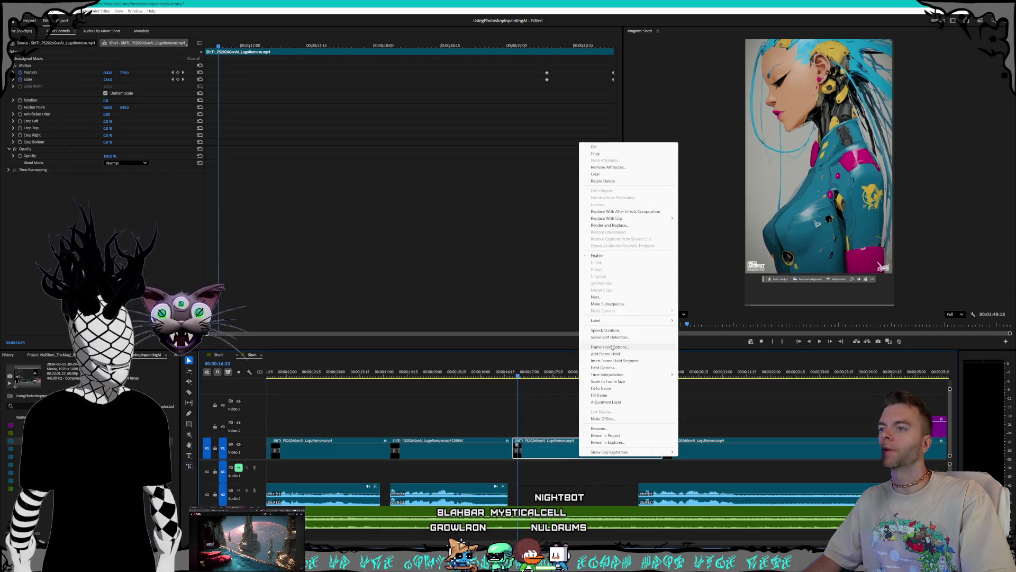
pyautogui.click(611, 347)
pyautogui.press('Return')
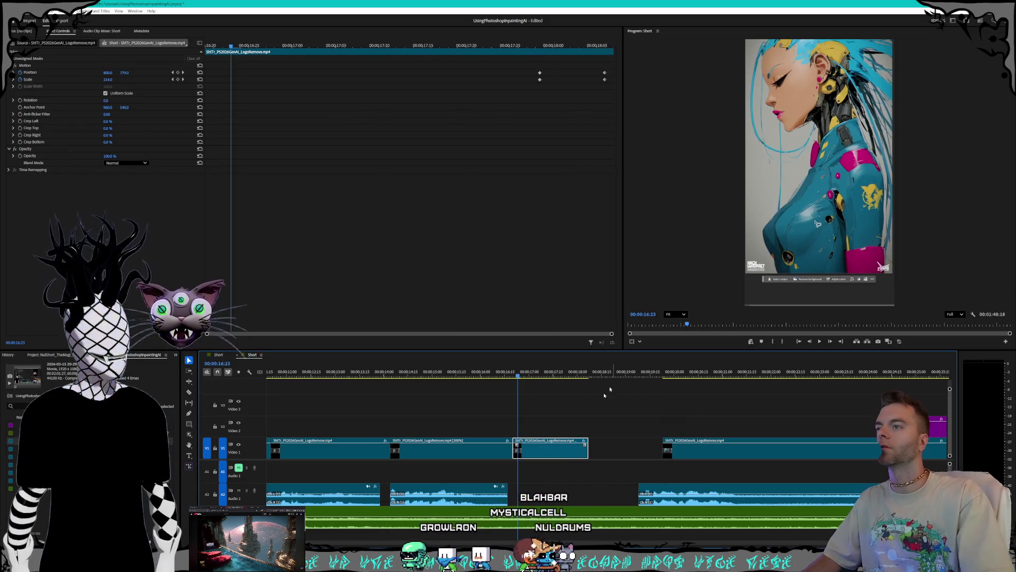
pyautogui.rightClick(618, 451)
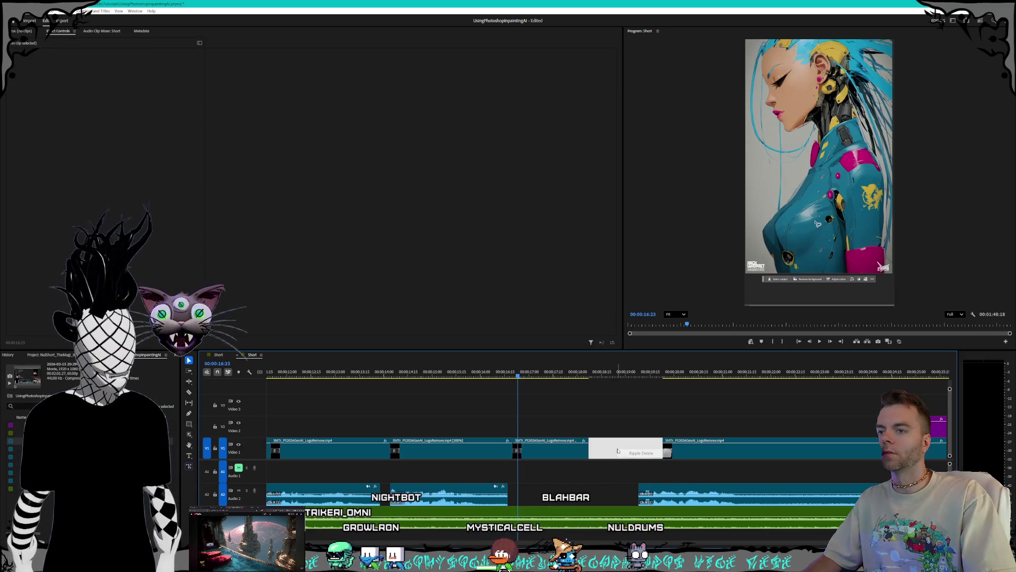
pyautogui.click(641, 453)
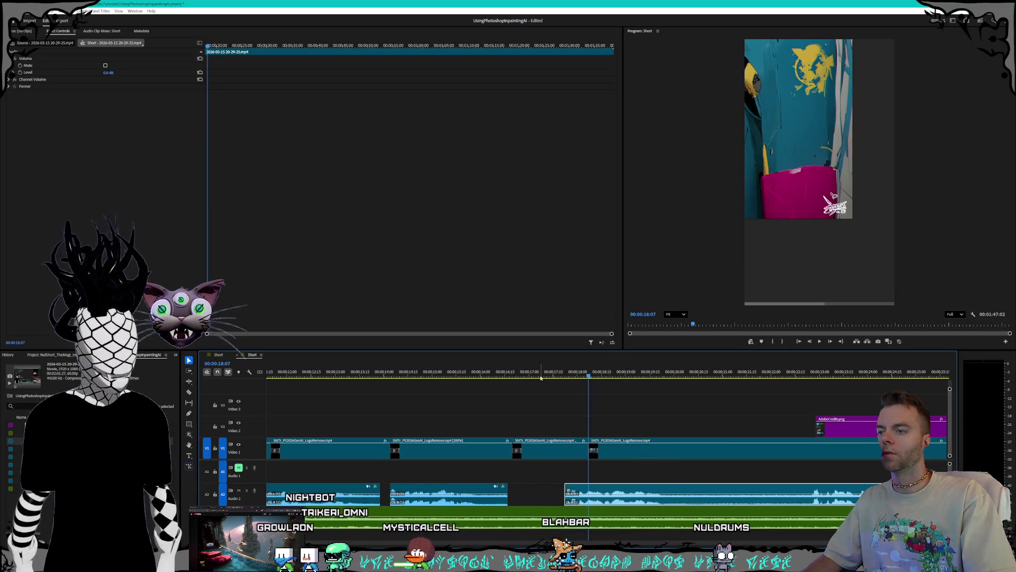
# Step: Razor out and delete the short A2 audio piece where the credits overlay starts
pyautogui.hotkey('shift', 'k')
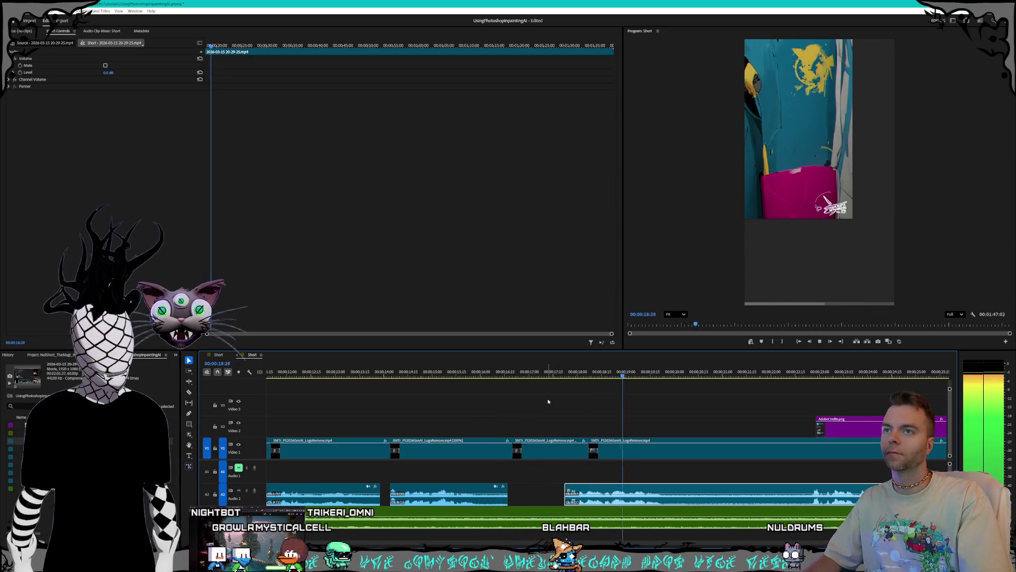
pyautogui.click(504, 372)
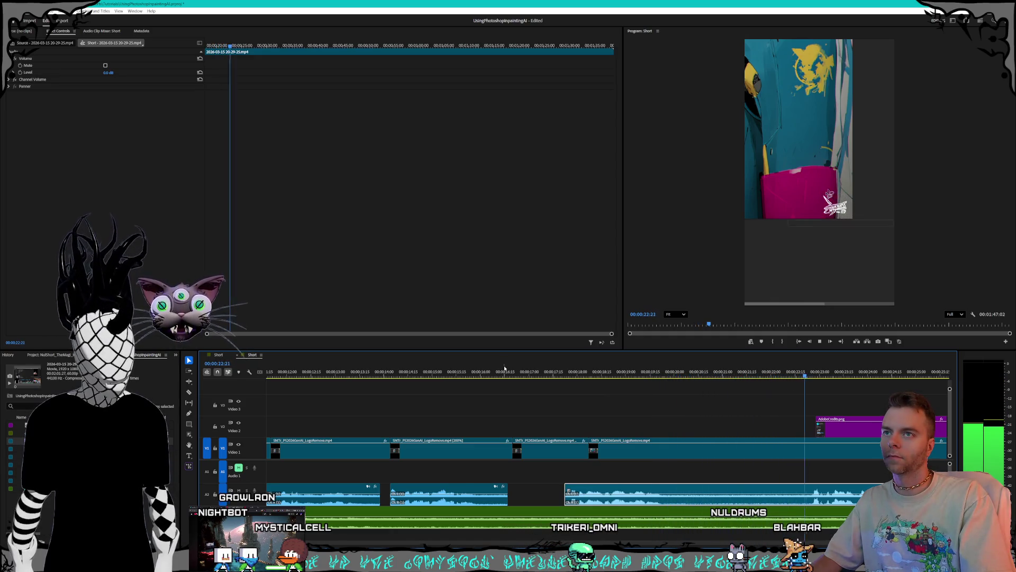
pyautogui.press('space')
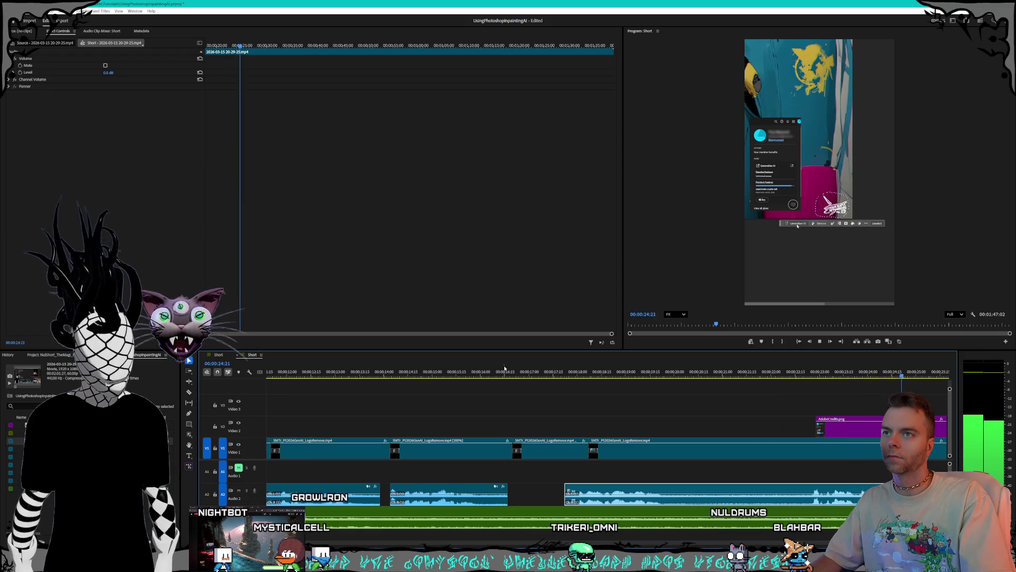
pyautogui.scroll(3, 783, 485)
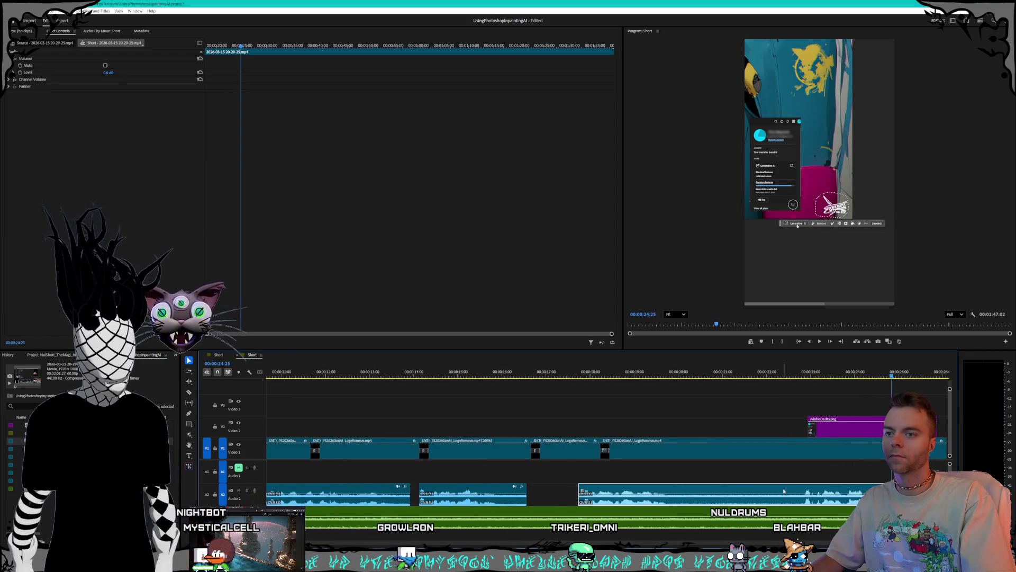
pyautogui.scroll(-3, 782, 485)
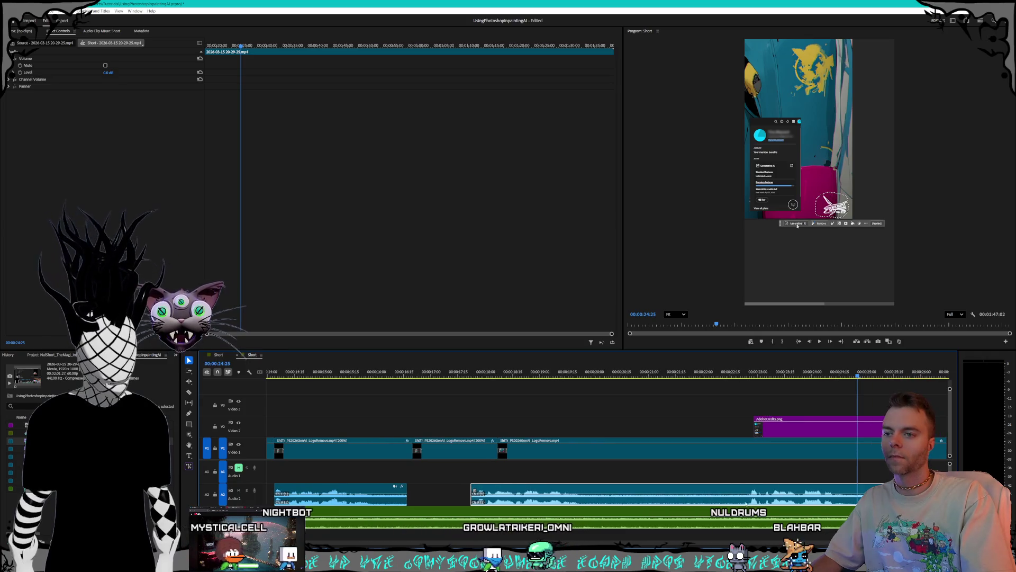
pyautogui.press('c')
pyautogui.click(751, 500)
pyautogui.click(808, 495)
pyautogui.press('v')
pyautogui.click(778, 495)
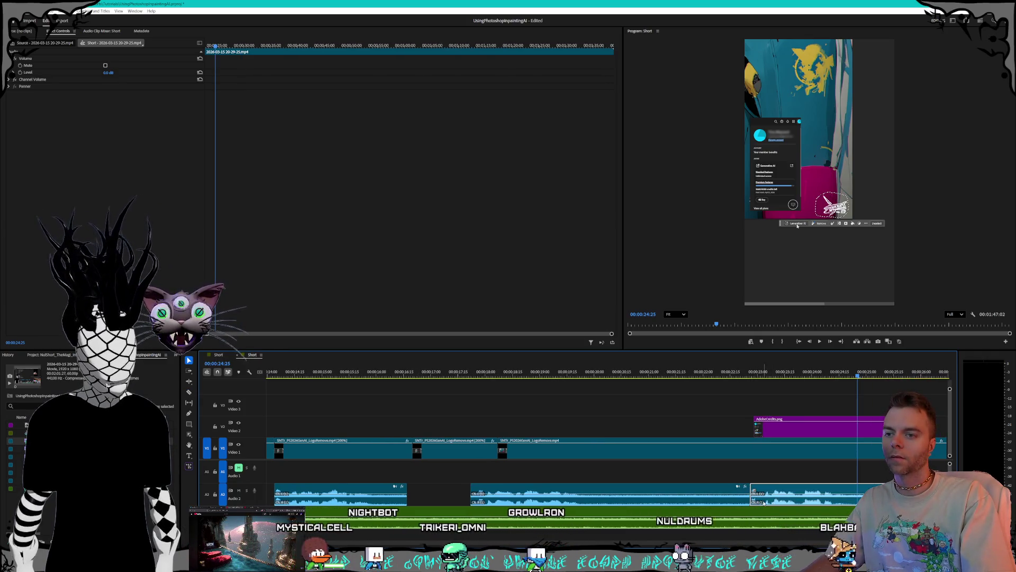
pyautogui.press('Delete')
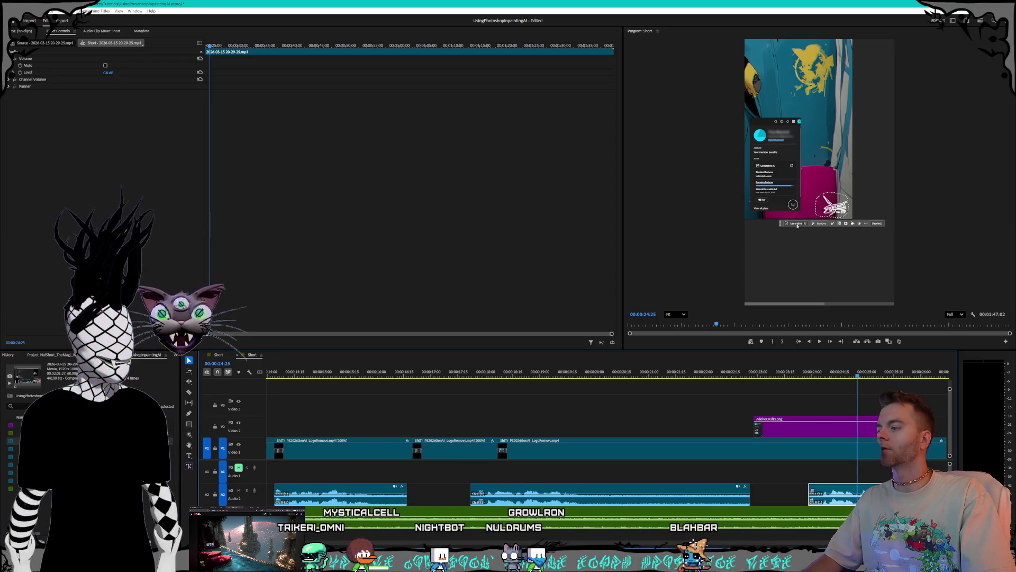
# Step: Delete one word from the Photoshop GenAI script note, then return to Premiere
pyautogui.hotkey('alt', 'Tab')
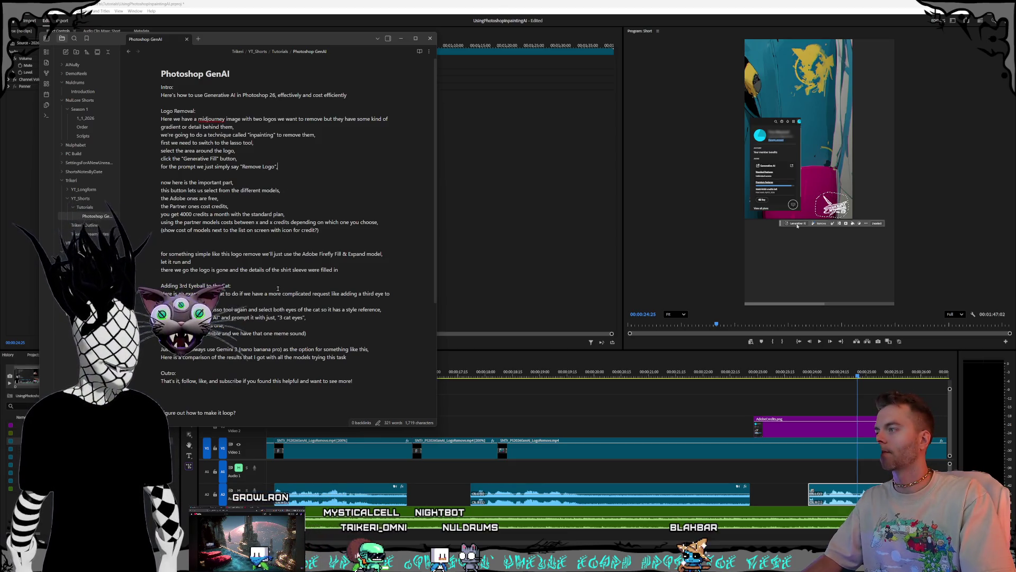
pyautogui.doubleClick(214, 317)
pyautogui.press('BackSpace')
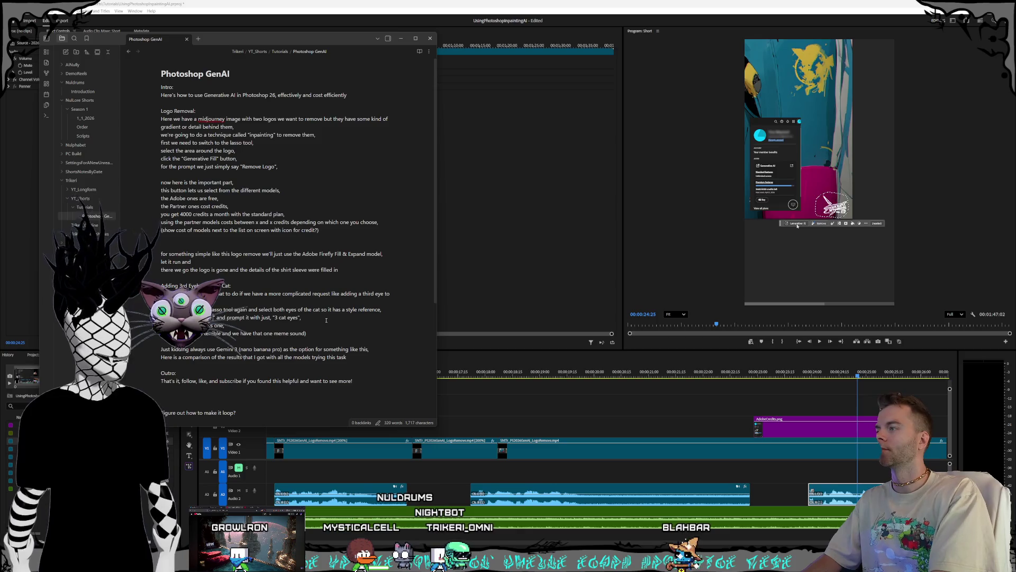
pyautogui.write('Fill')
pyautogui.click(836, 399)
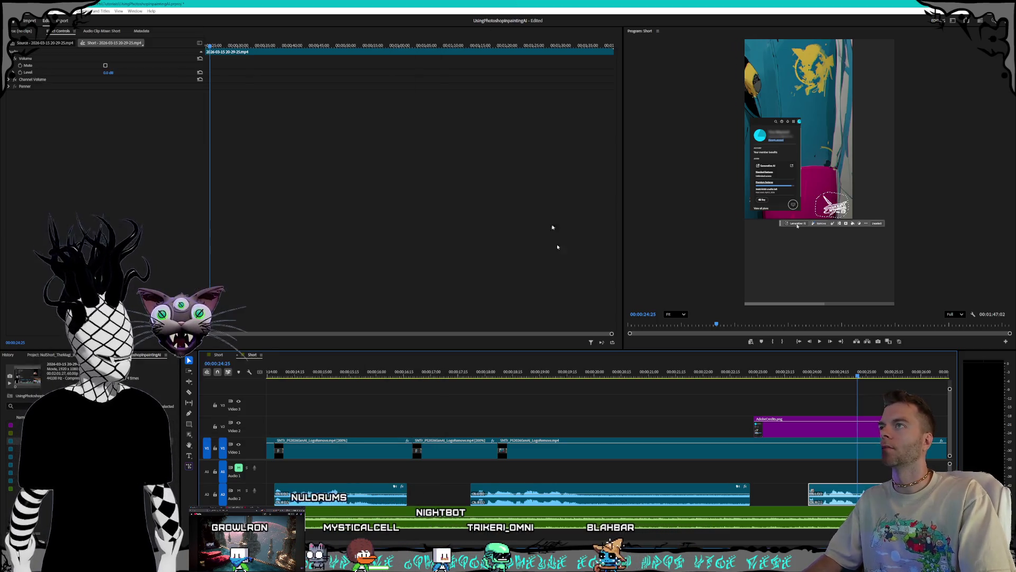
# Step: Review the A2 audio from 22:01 and split it at 00:00:35:05
pyautogui.click(708, 373)
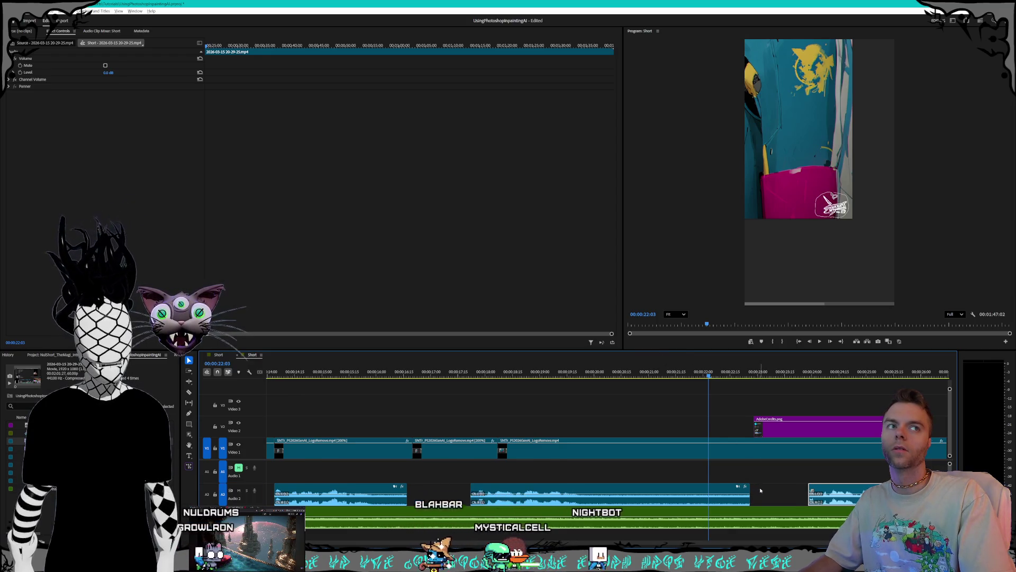
pyautogui.scroll(-3, 760, 487)
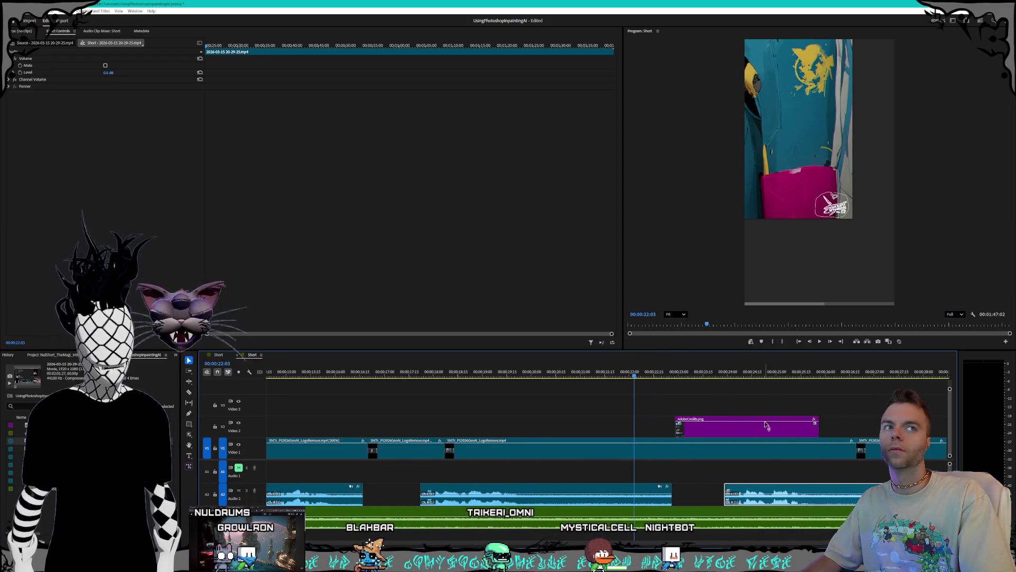
pyautogui.click(631, 372)
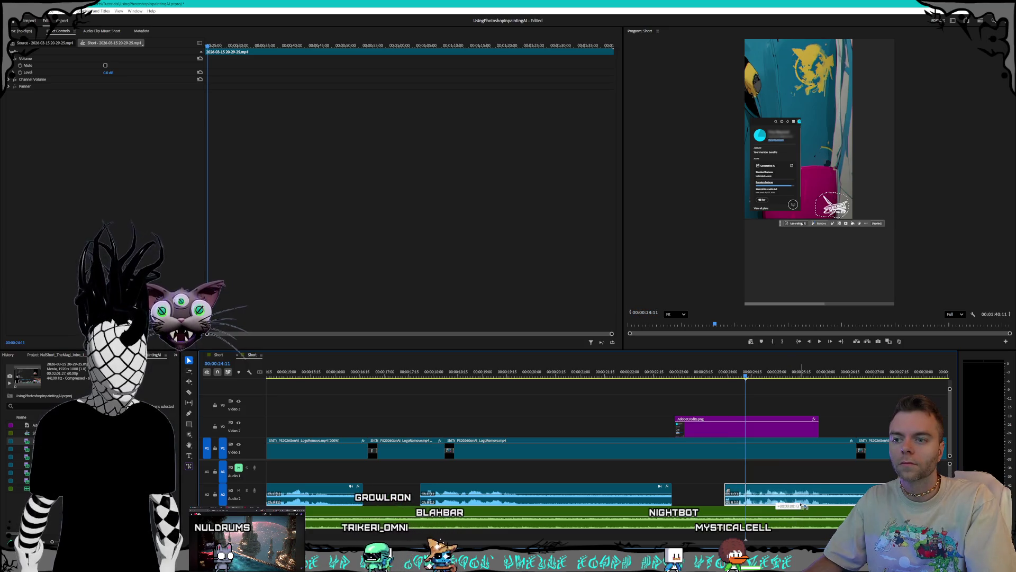
pyautogui.press('space')
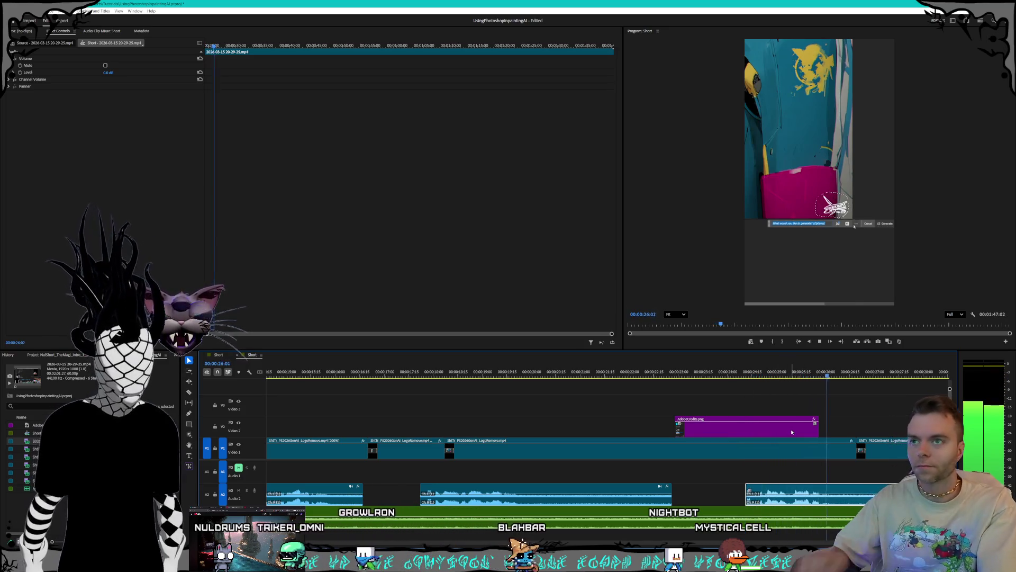
pyautogui.press('-')
pyautogui.press('-')
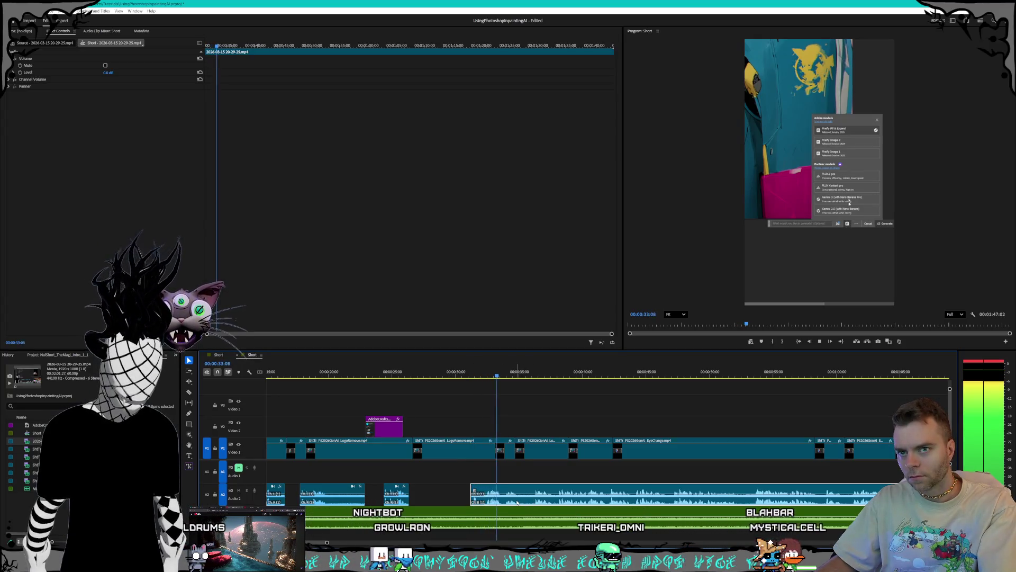
pyautogui.press('space')
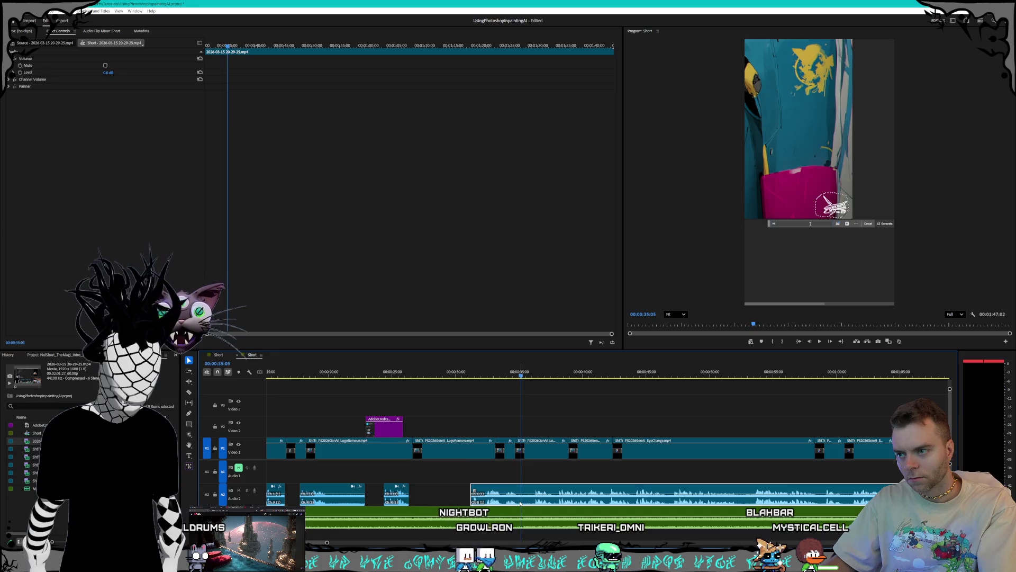
pyautogui.click(521, 498)
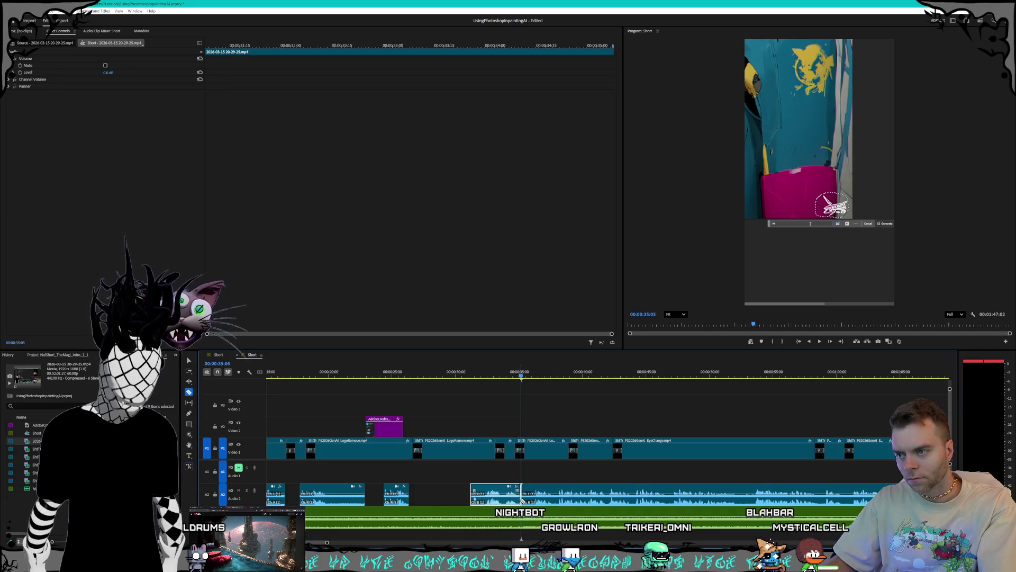
# Step: Replay from about 34:15 and delete the A2 piece between the cuts
pyautogui.press('=')
pyautogui.press('=')
pyautogui.press('=')
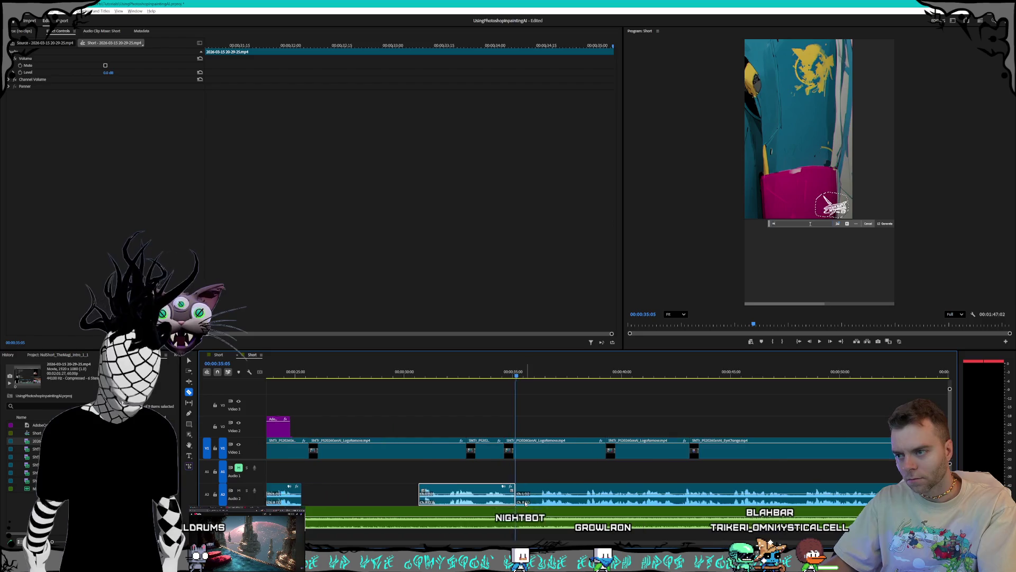
pyautogui.click(458, 374)
pyautogui.press('space')
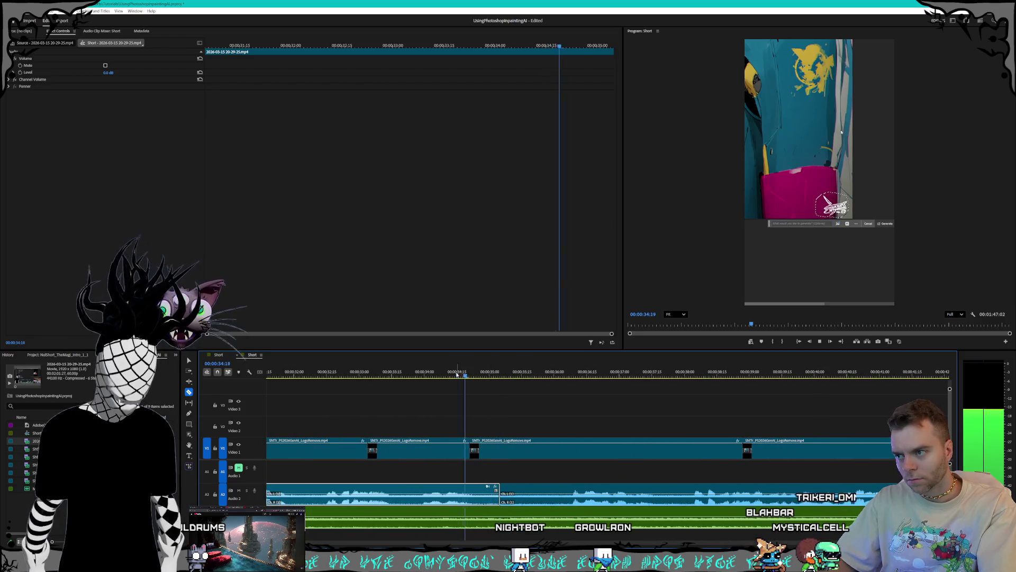
pyautogui.press('space')
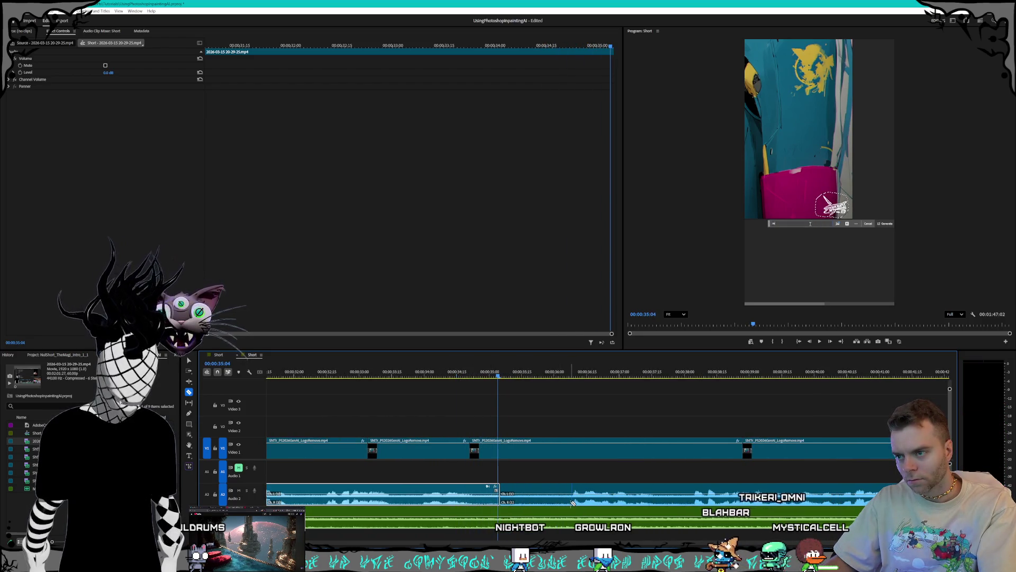
pyautogui.press('v')
pyautogui.click(551, 501)
pyautogui.press('Delete')
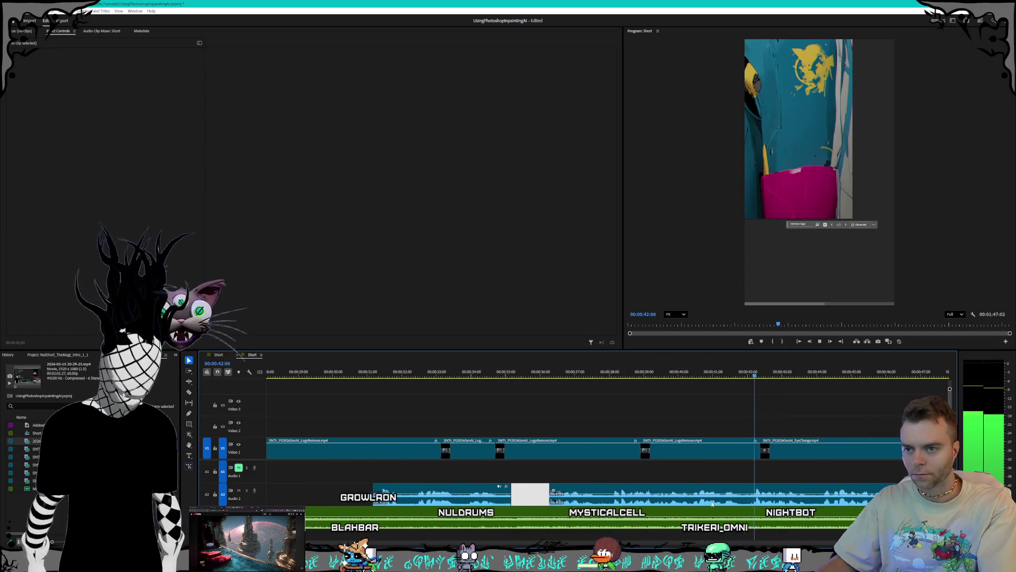
# Step: Review playback and delete an unwanted A2 audio piece around 0:53
pyautogui.press('-')
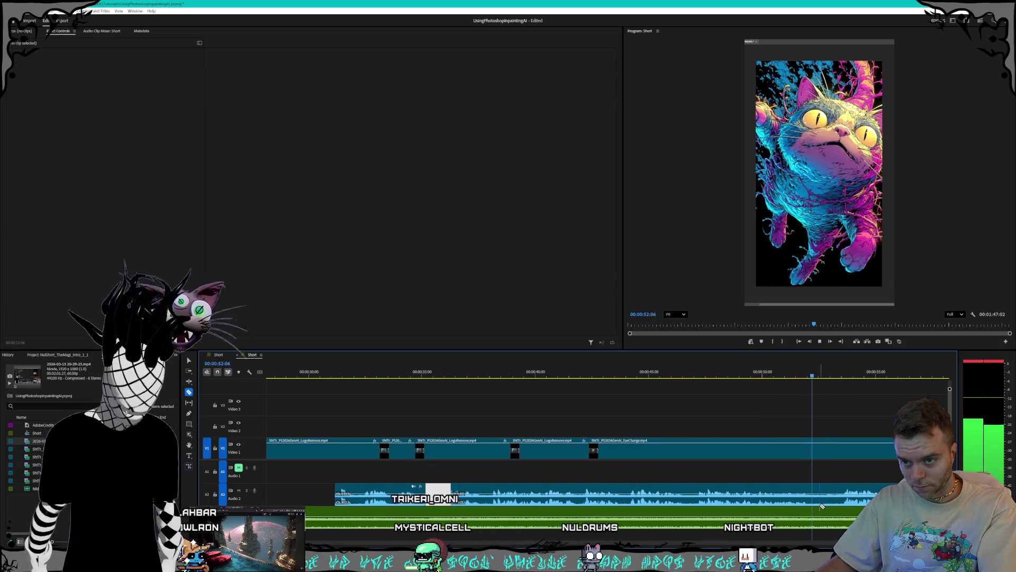
pyautogui.press('space')
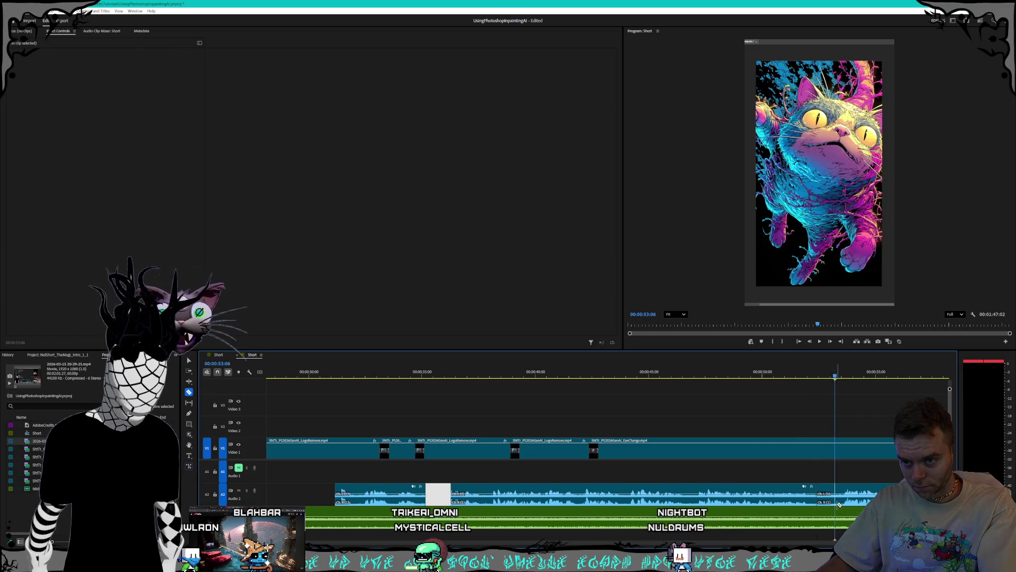
pyautogui.press('v')
pyautogui.click(830, 501)
pyautogui.press('Delete')
pyautogui.press('space')
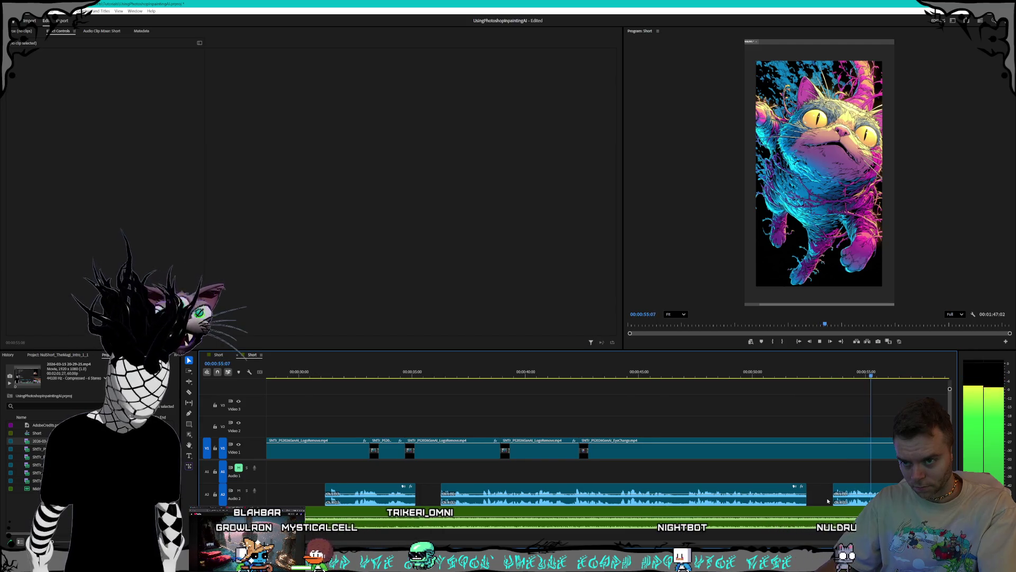
# Step: Delete the two-second A2 audio clip near 1:05, leaving an empty gap
pyautogui.press('-')
pyautogui.scroll(-2, 826, 501)
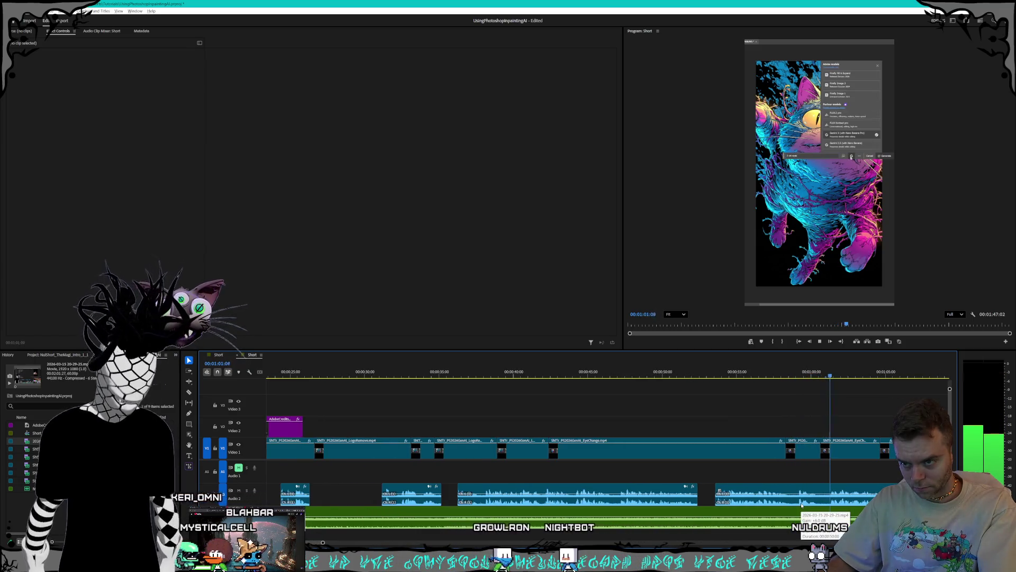
pyautogui.press('-')
pyautogui.press('-')
pyautogui.press('-')
pyautogui.press('-')
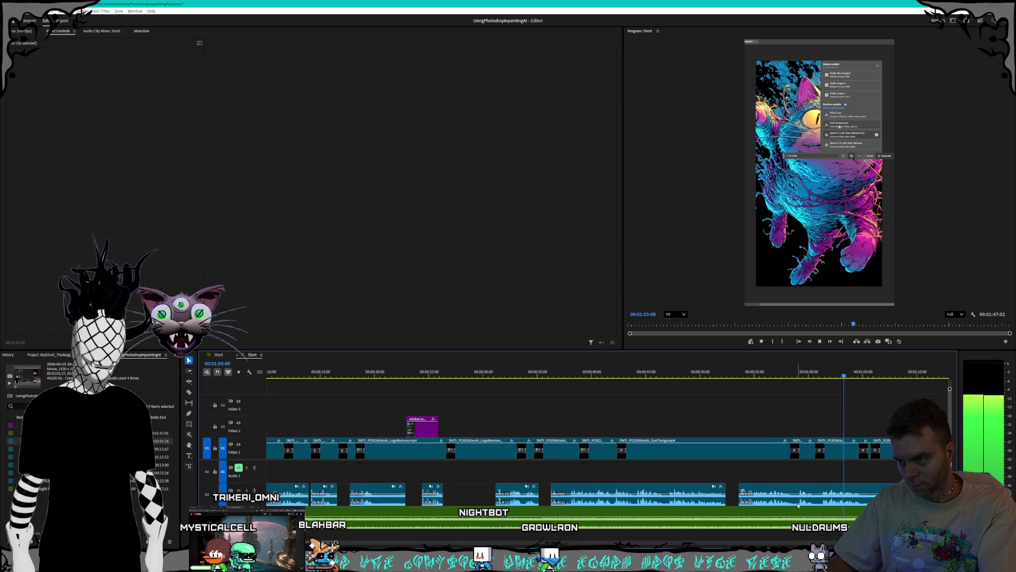
pyautogui.press('-')
pyautogui.press('-')
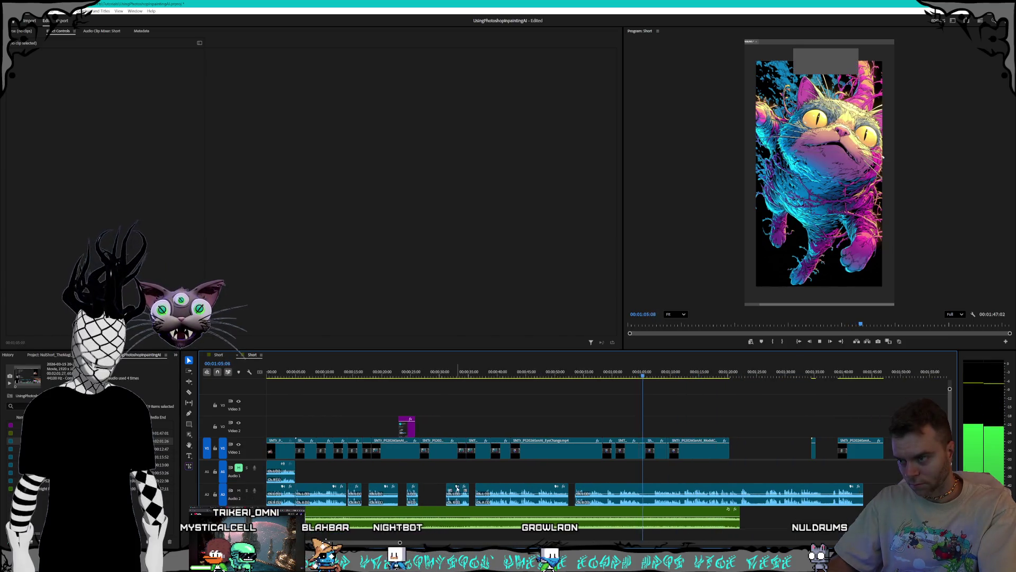
pyautogui.click(457, 502)
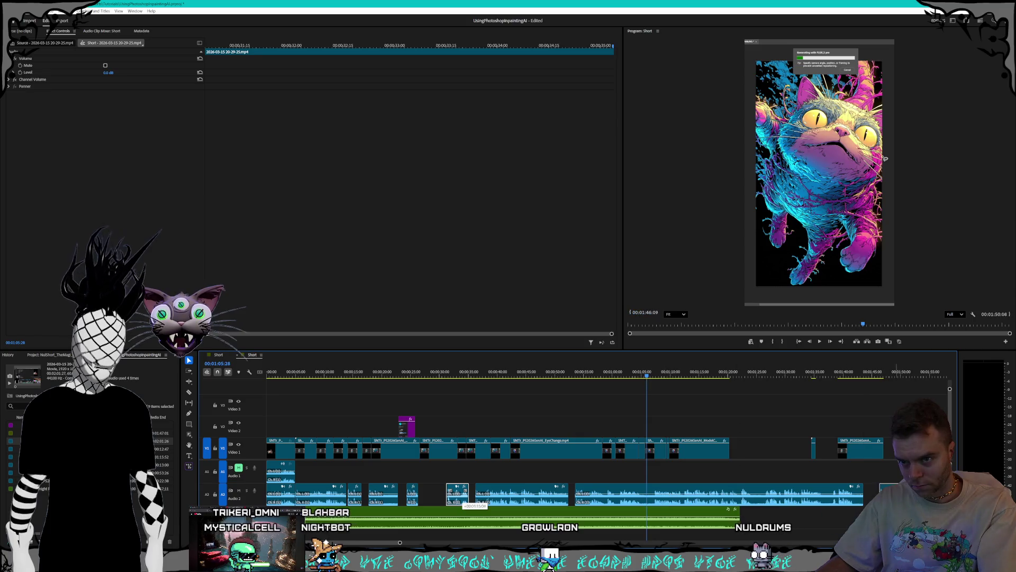
pyautogui.press('=')
pyautogui.press('=')
pyautogui.press('=')
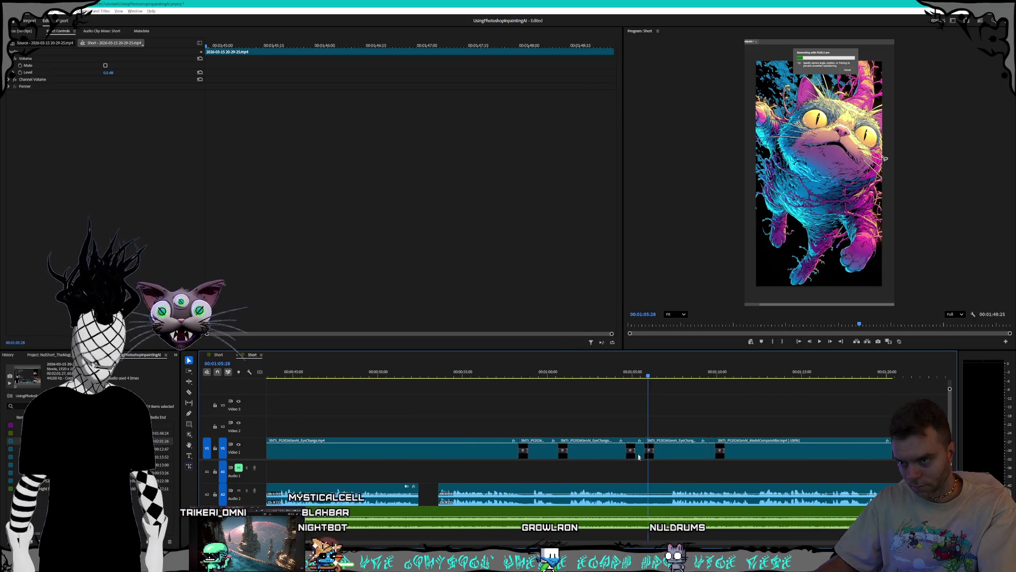
pyautogui.press('space')
pyautogui.press('=')
pyautogui.press('=')
pyautogui.press('=')
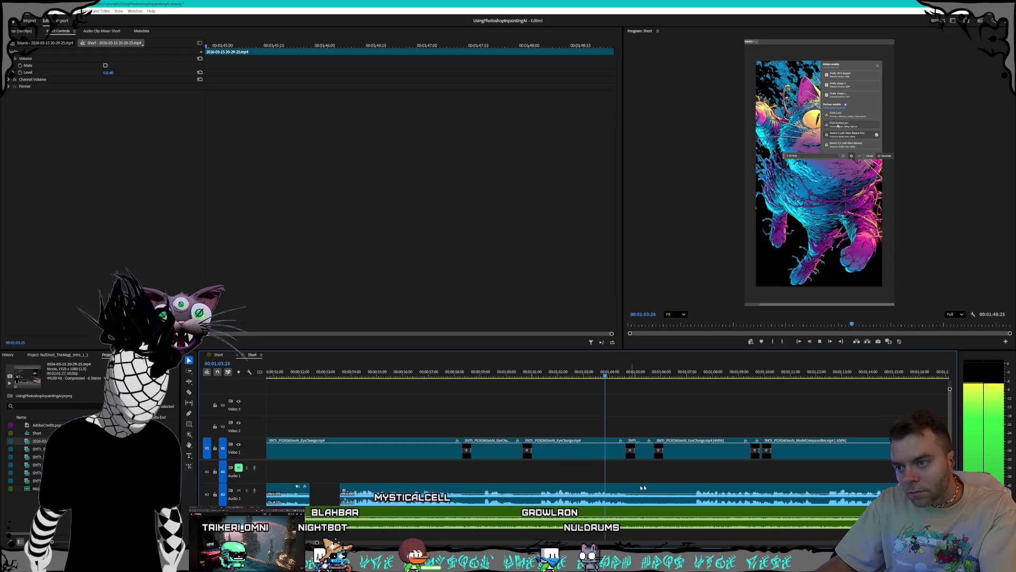
pyautogui.press('space')
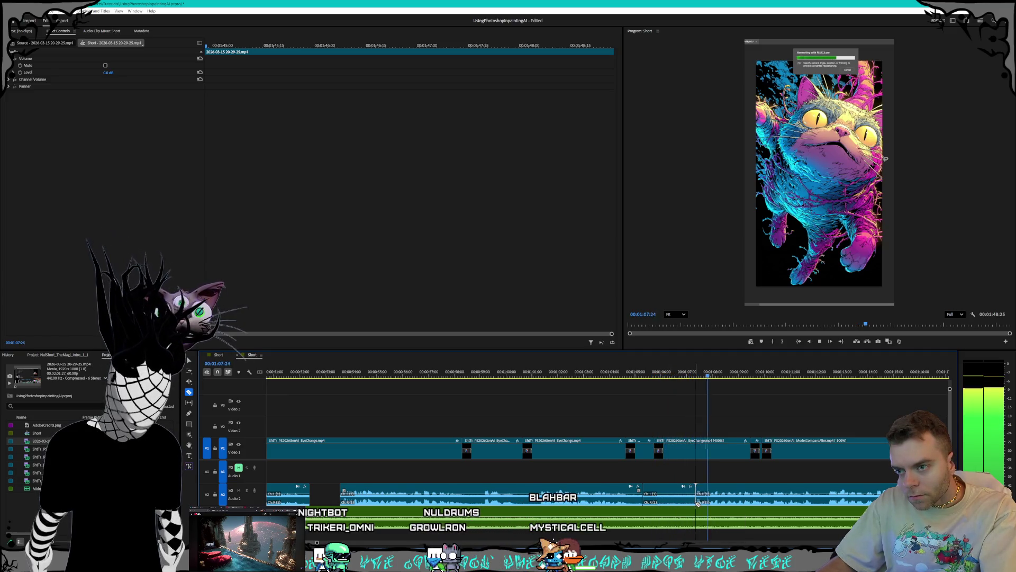
pyautogui.press('Delete')
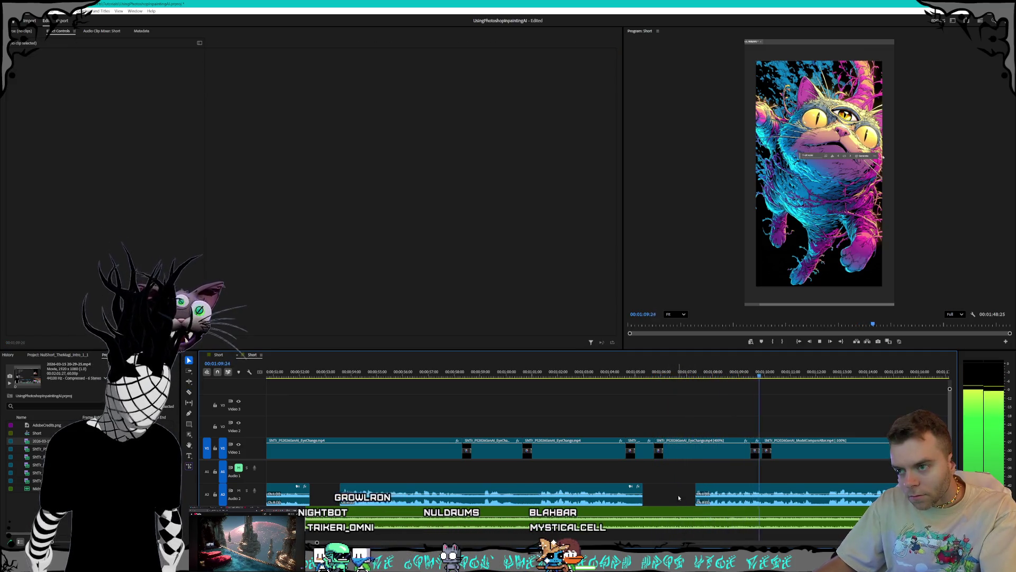
# Step: Try sliding the Audio 2 clips several seconds earlier, undoing the first attempt
pyautogui.press('-')
pyautogui.press('-')
pyautogui.press('-')
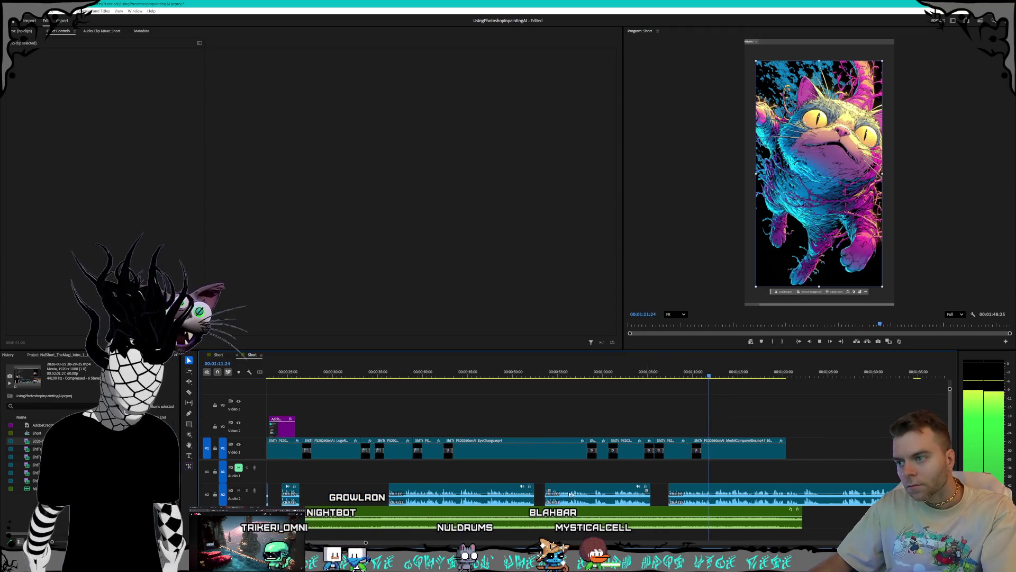
pyautogui.press('space')
pyautogui.moveTo(566, 493); pyautogui.dragTo(479, 494)
pyautogui.moveTo(387, 492); pyautogui.dragTo(387, 490)
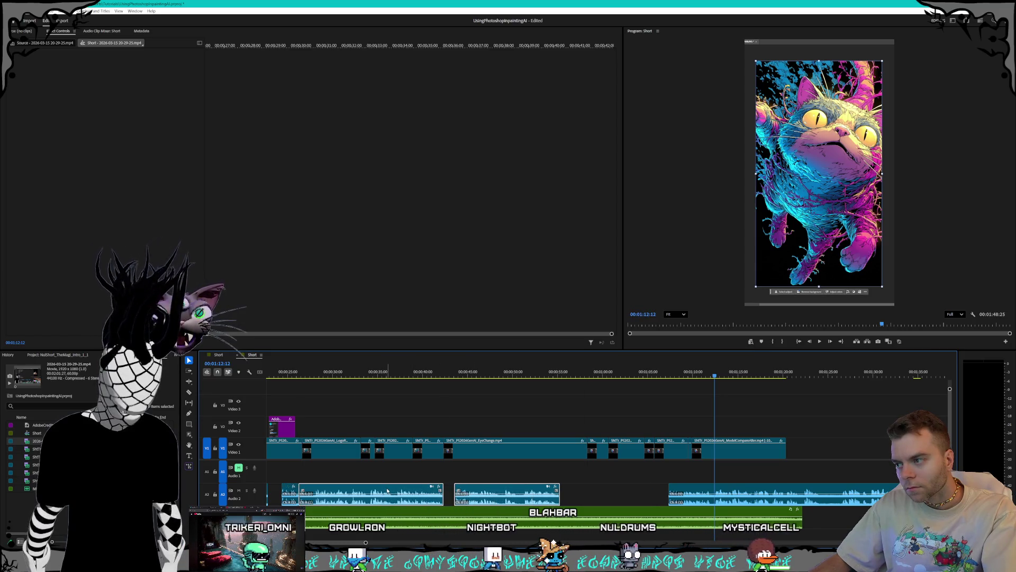
pyautogui.hotkey('ctrl', 'z')
pyautogui.moveTo(464, 492); pyautogui.dragTo(378, 490)
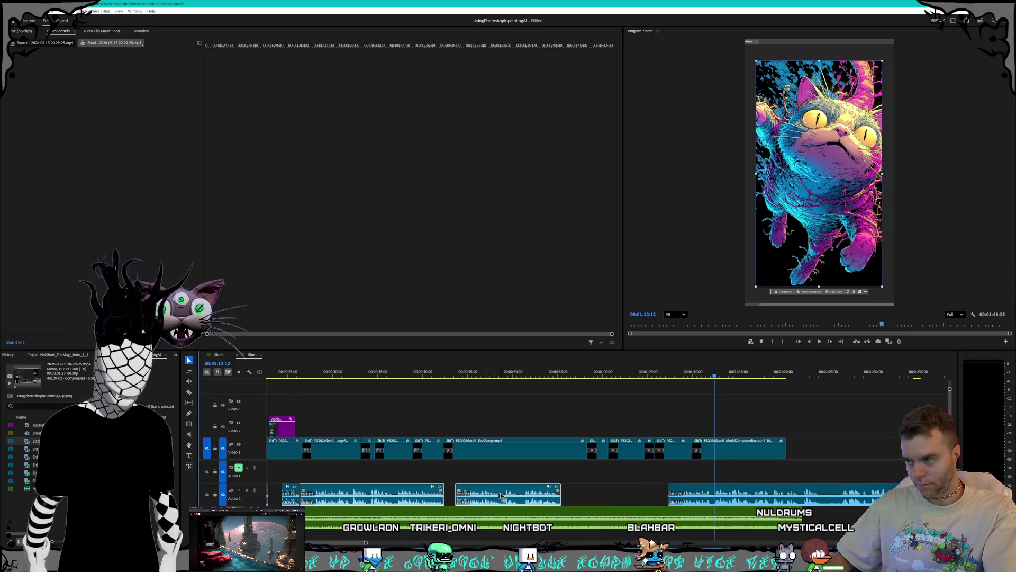
pyautogui.scroll(-3, 626, 503)
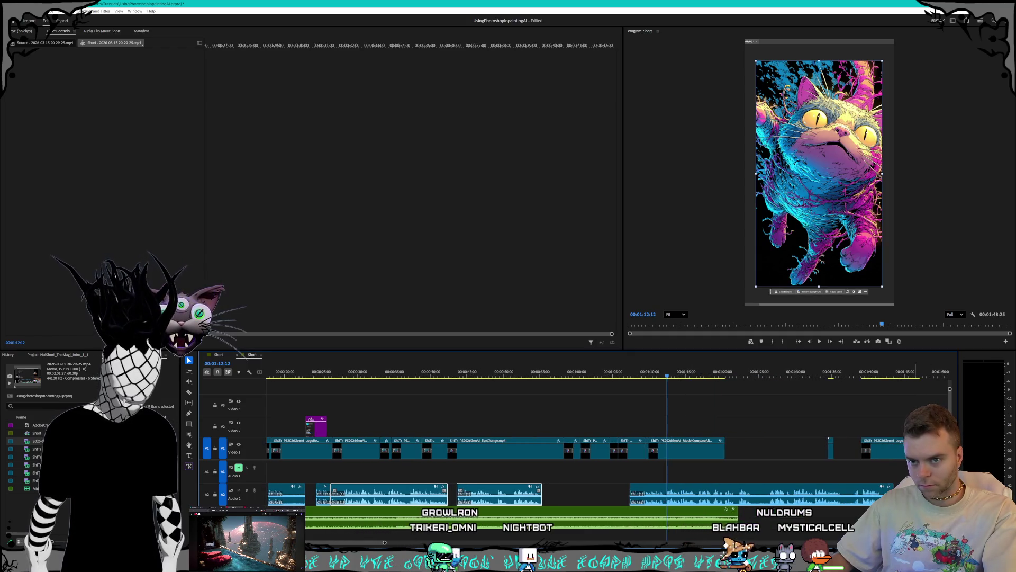
# Step: Paste the copied audio clip at 1:01 on Audio 2 and play it back
pyautogui.click(756, 494)
pyautogui.click(584, 374)
pyautogui.hotkey('ctrl', 'v')
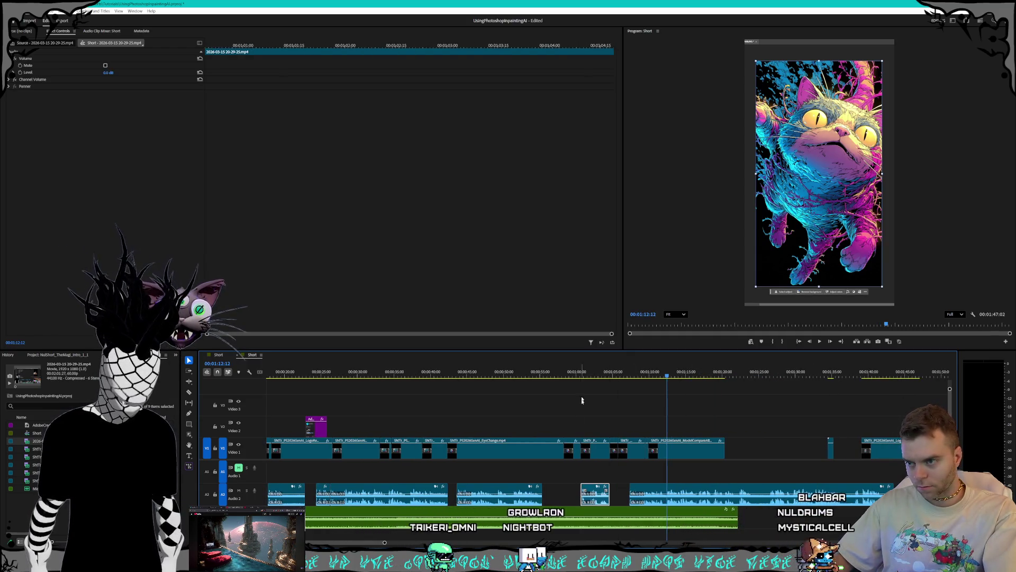
pyautogui.press('space')
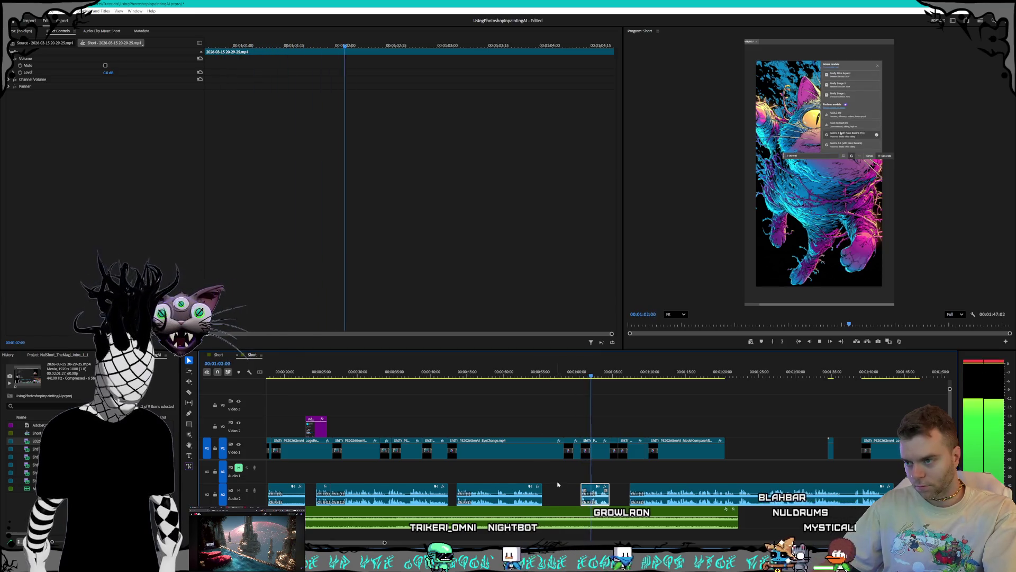
pyautogui.press('space')
pyautogui.scroll(-2, 556, 495)
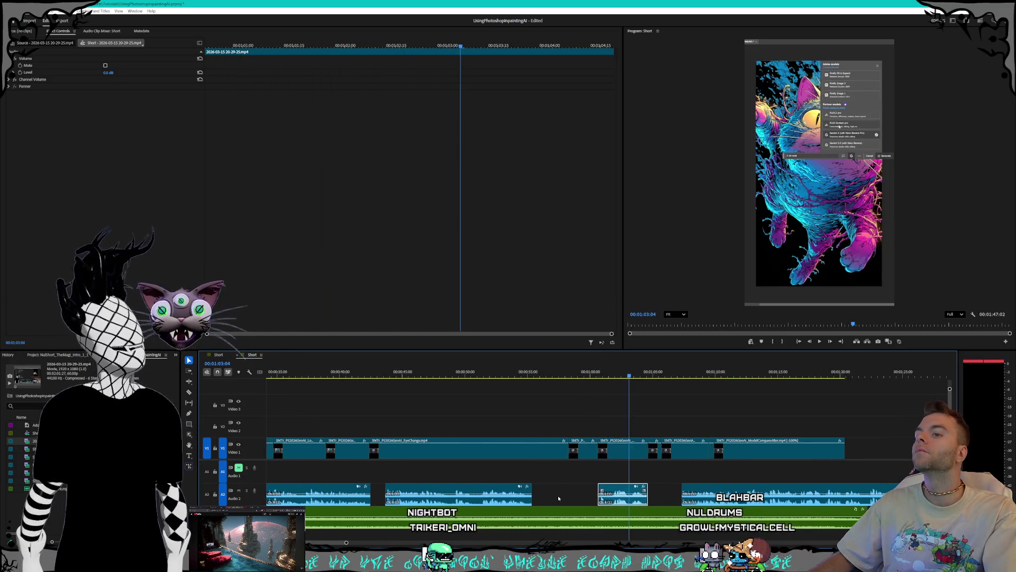
pyautogui.scroll(-2, 565, 495)
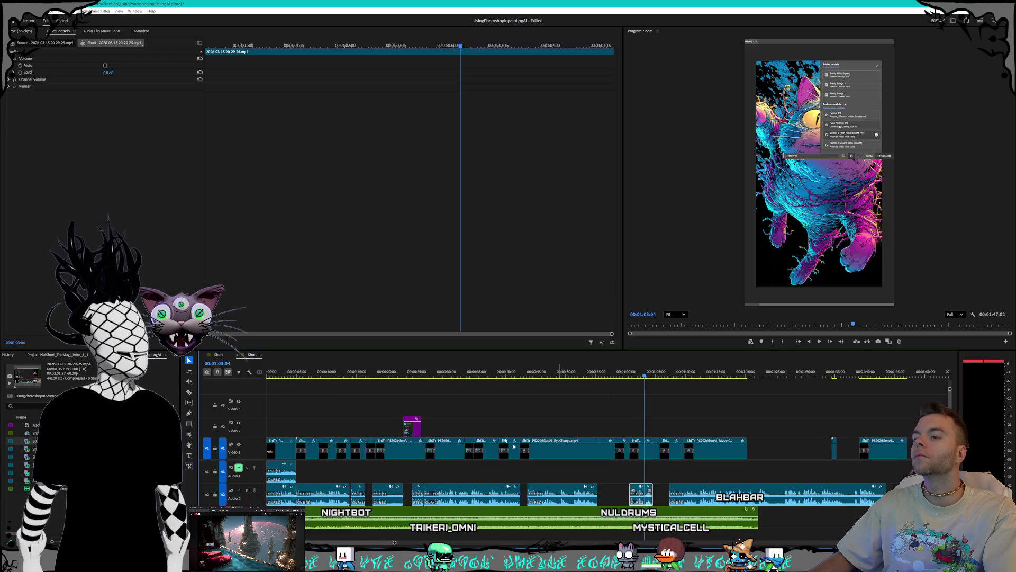
pyautogui.click(405, 374)
pyautogui.press('space')
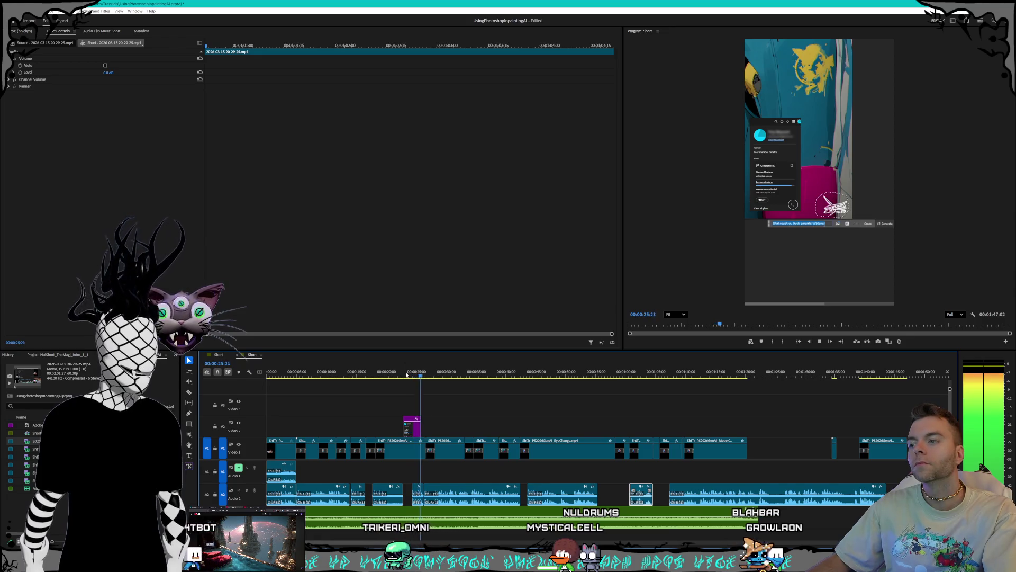
# Step: Review the edit and try a Razor cut on A2, then undo it
pyautogui.scroll(2, 441, 478)
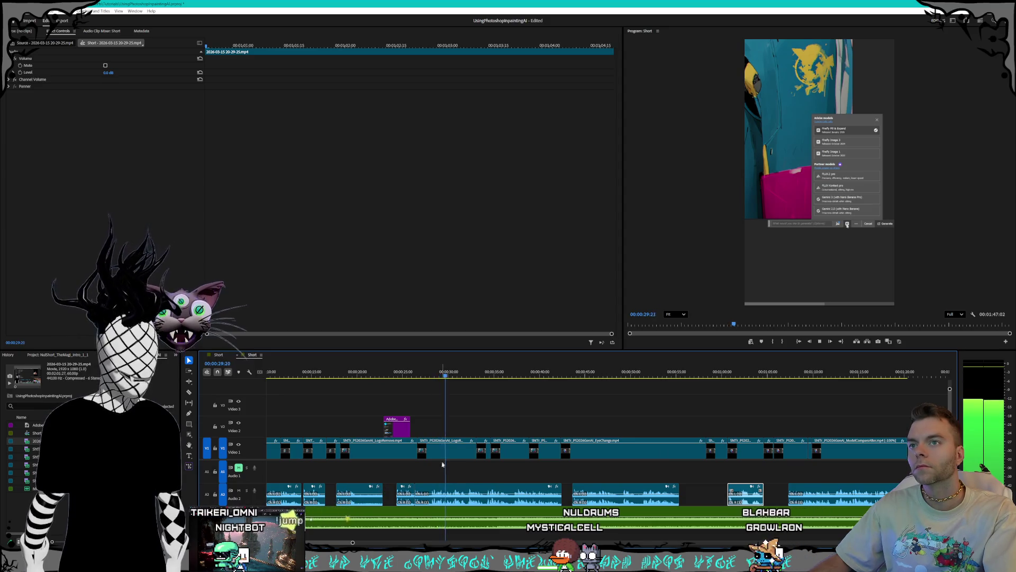
pyautogui.scroll(1, 458, 486)
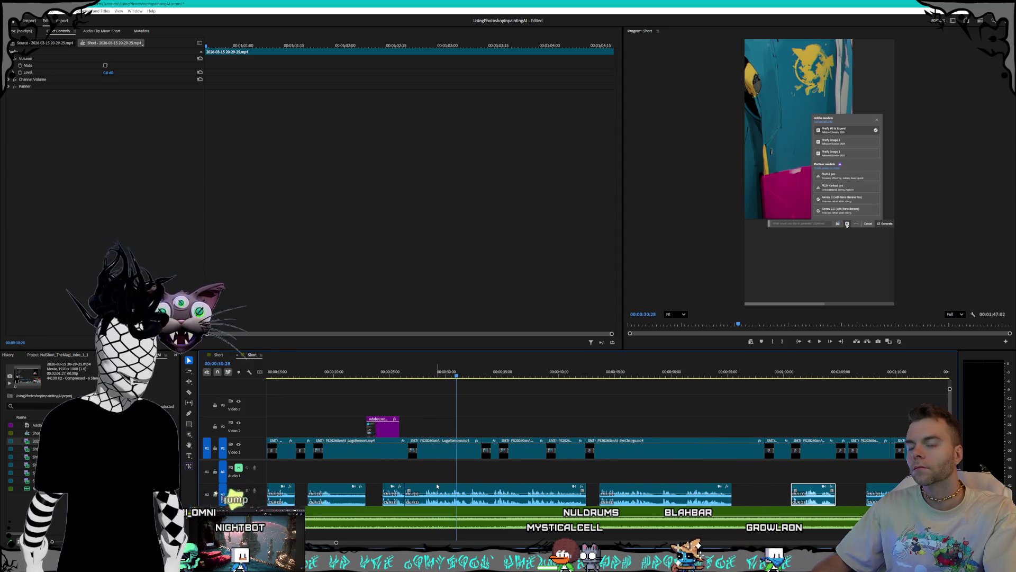
pyautogui.scroll(1, 437, 486)
pyautogui.click(415, 394)
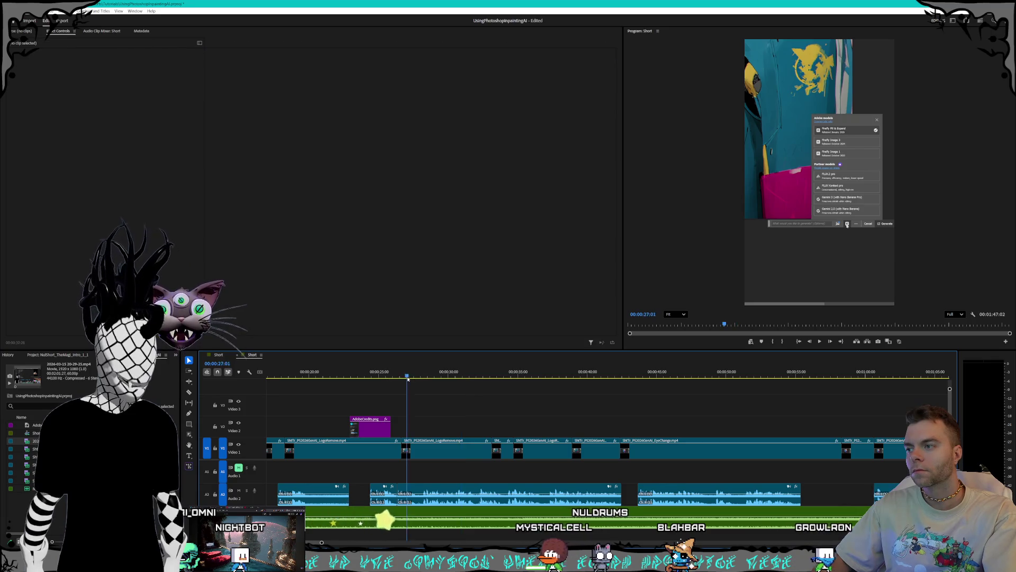
pyautogui.press('space')
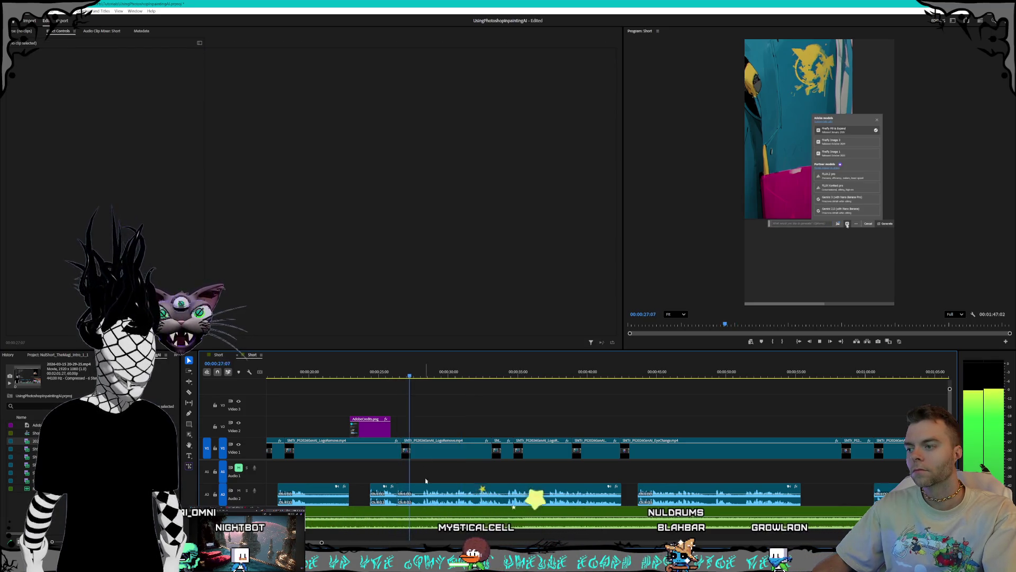
pyautogui.press('c')
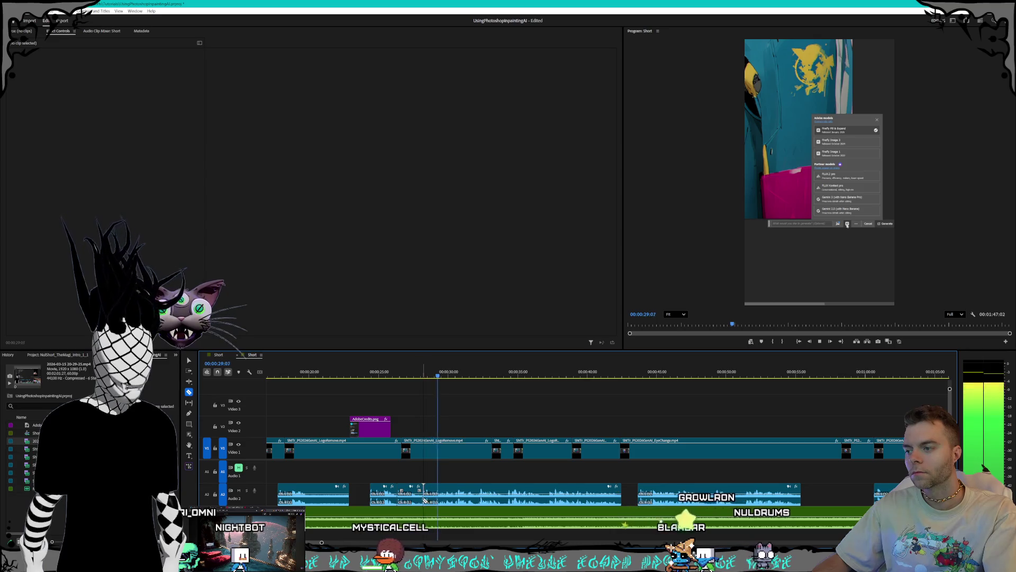
pyautogui.scroll(3, 429, 500)
pyautogui.hotkey('ctrl', 'z')
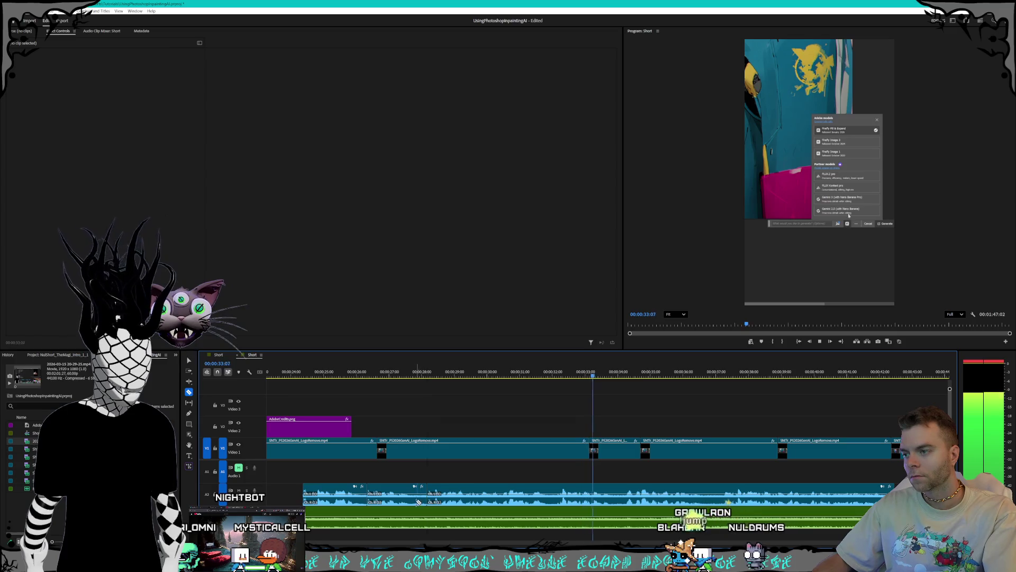
# Step: Drag the A2 audio clip after the gap left to close the gap
pyautogui.press('v')
pyautogui.click(400, 496)
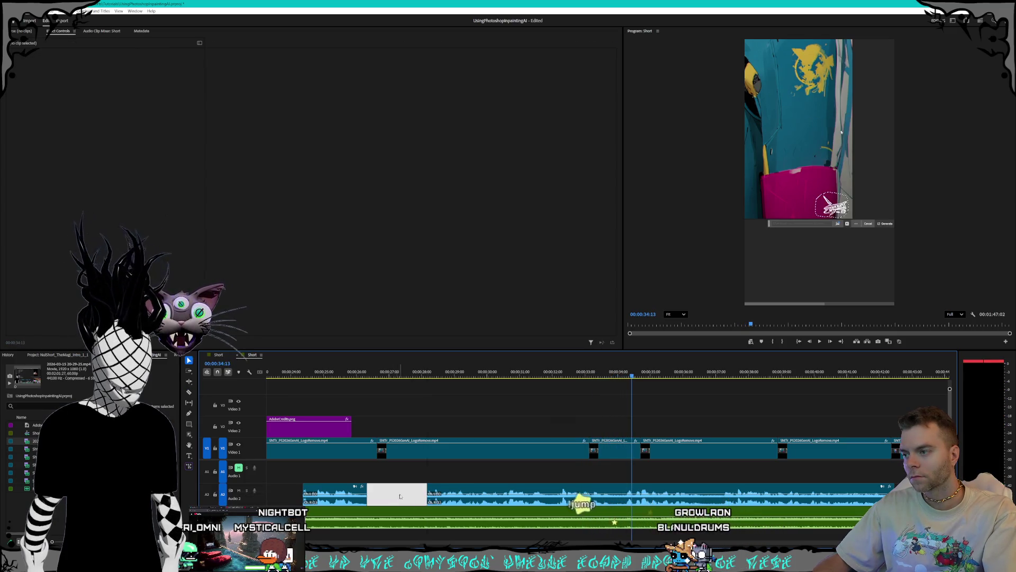
pyautogui.click(449, 502)
pyautogui.moveTo(450, 502); pyautogui.dragTo(399, 502)
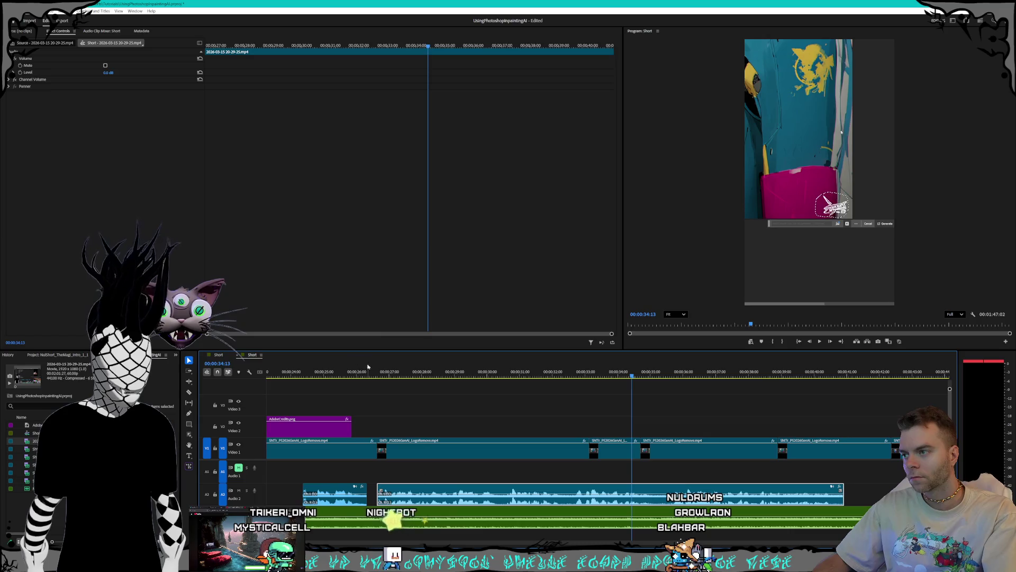
pyautogui.click(369, 372)
pyautogui.press('space')
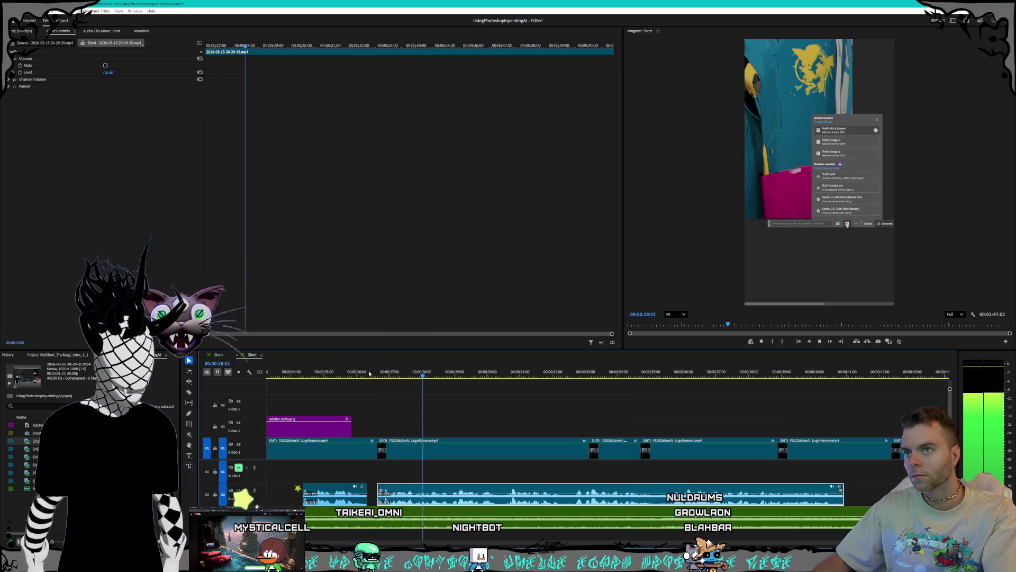
# Step: Rewatch the join from about 25–27 seconds and select the AdobeCredits.png overlay
pyautogui.click(343, 376)
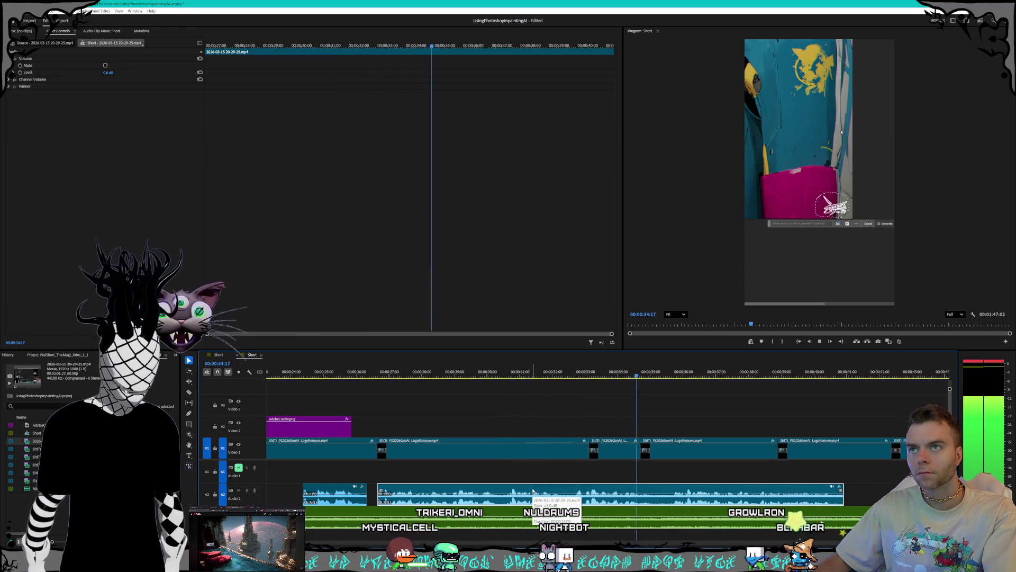
pyautogui.press('space')
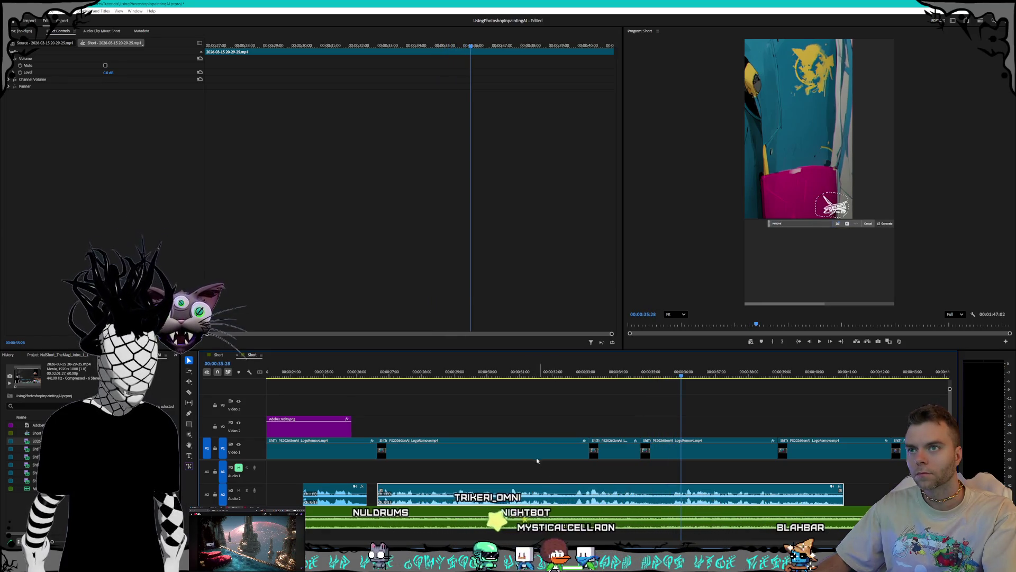
pyautogui.scroll(1, 535, 401)
pyautogui.click(392, 374)
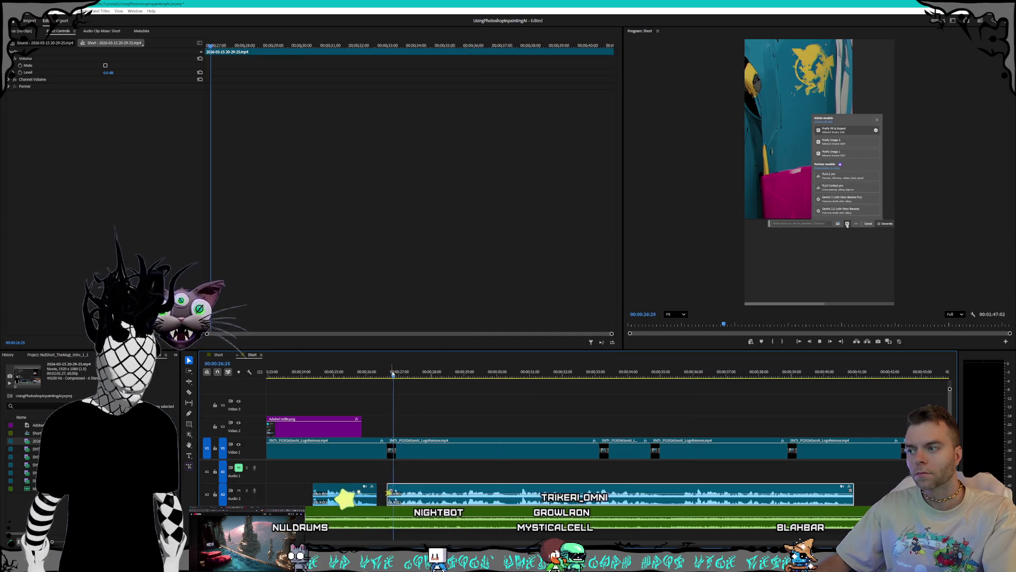
pyautogui.press('space')
pyautogui.click(328, 428)
pyautogui.press('space')
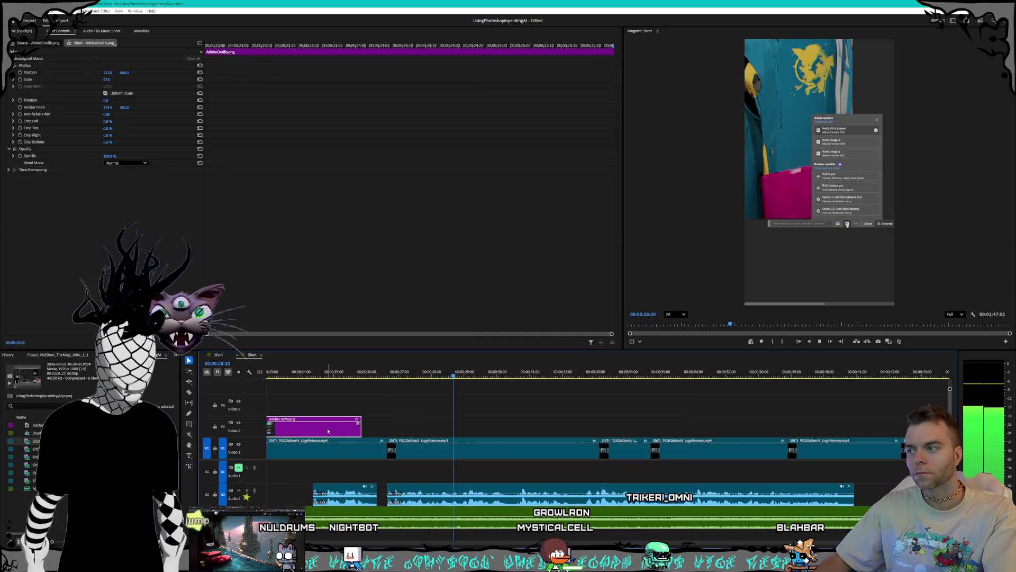
# Step: Move the AdobeCredits.png overlay to start around 31 seconds and fine-trim its start
pyautogui.moveTo(358, 428); pyautogui.dragTo(595, 429)
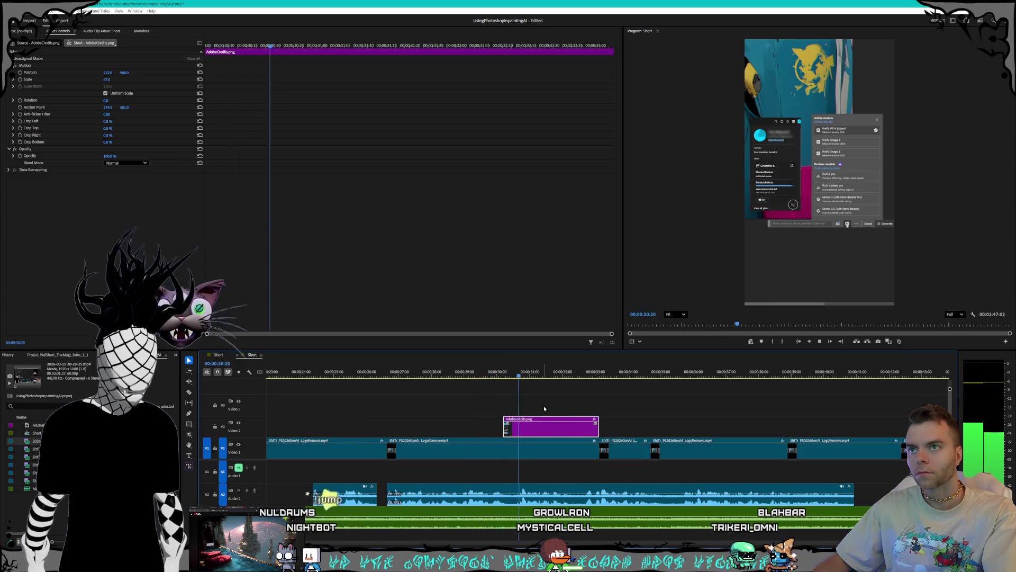
pyautogui.click(402, 372)
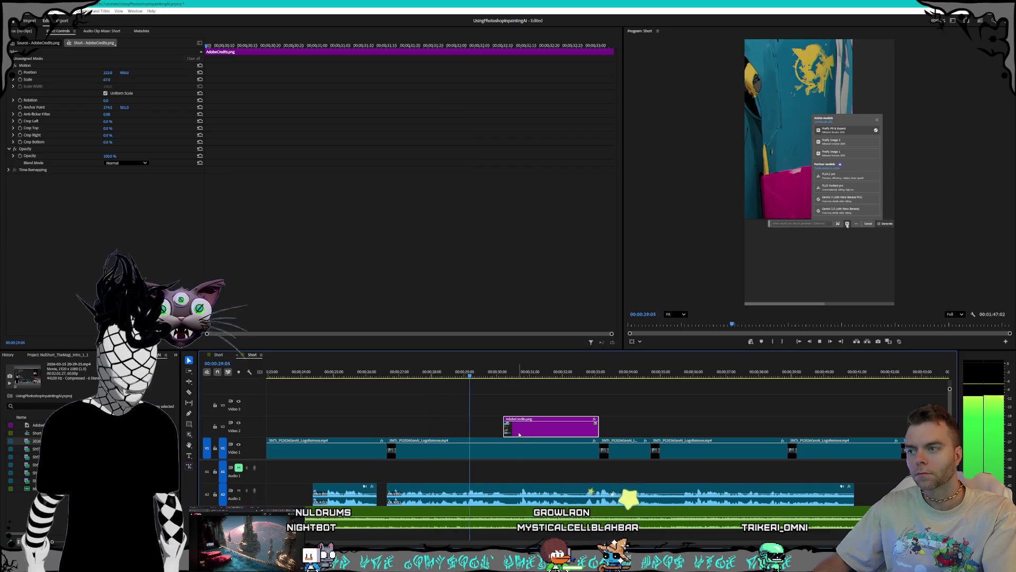
pyautogui.press('space')
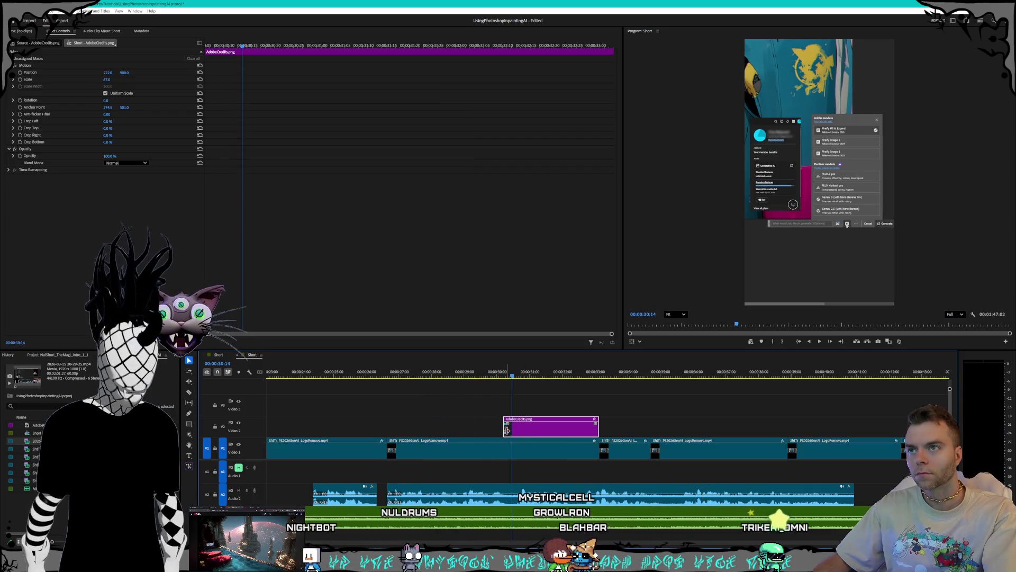
pyautogui.moveTo(507, 430); pyautogui.dragTo(536, 430)
pyautogui.press('space')
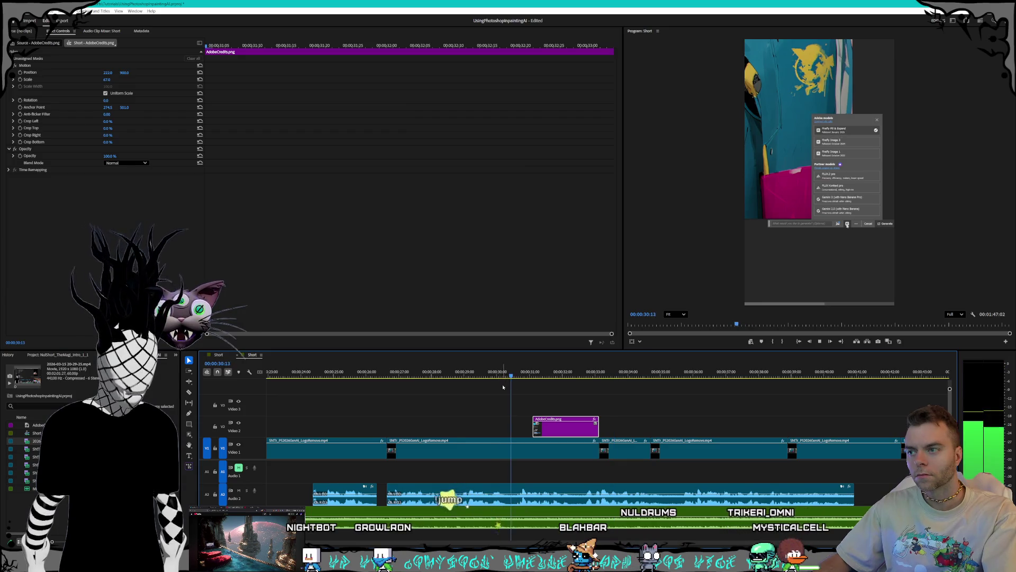
pyautogui.moveTo(540, 434); pyautogui.dragTo(527, 432)
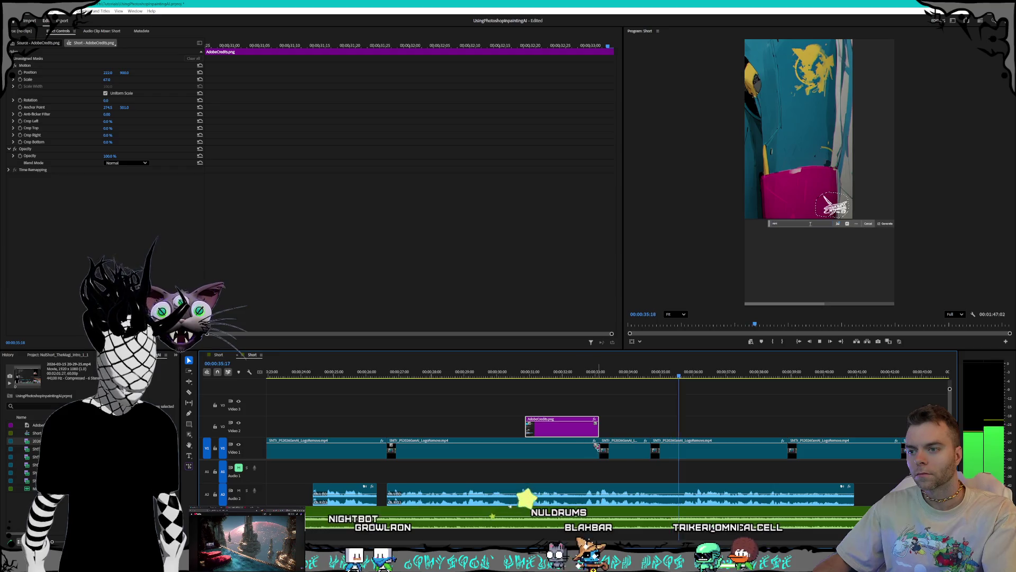
# Step: Razor A2 at 35:27 and five frames earlier, then delete the five-frame slice
pyautogui.press('c')
pyautogui.click(690, 500)
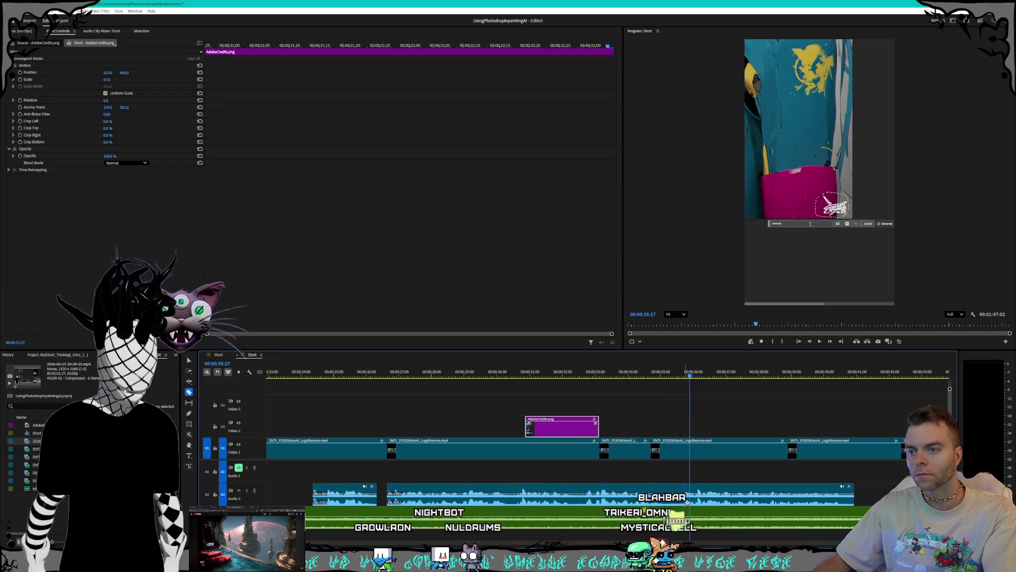
pyautogui.hotkey('shift', 'Left')
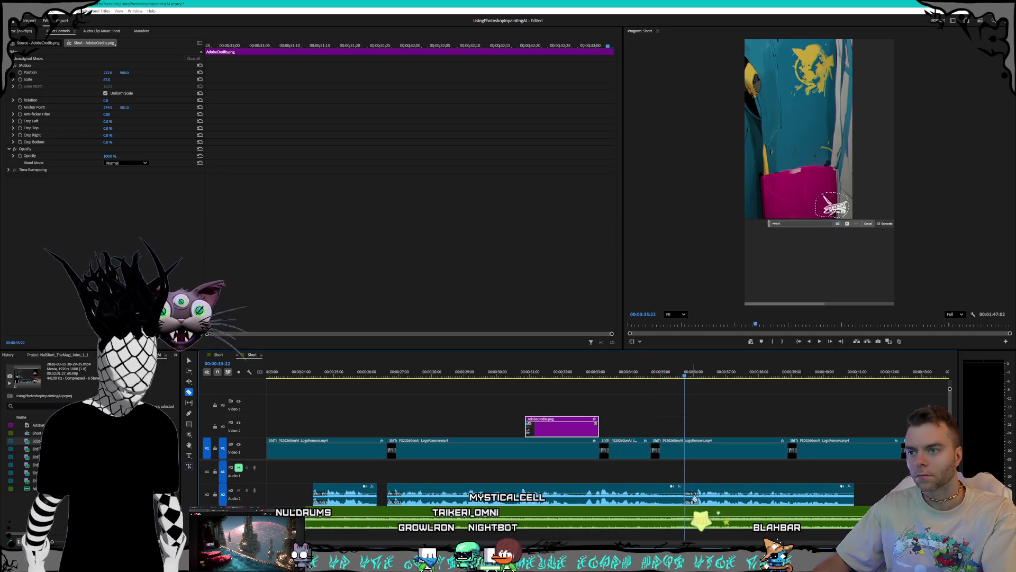
pyautogui.click(678, 501)
pyautogui.press('Delete')
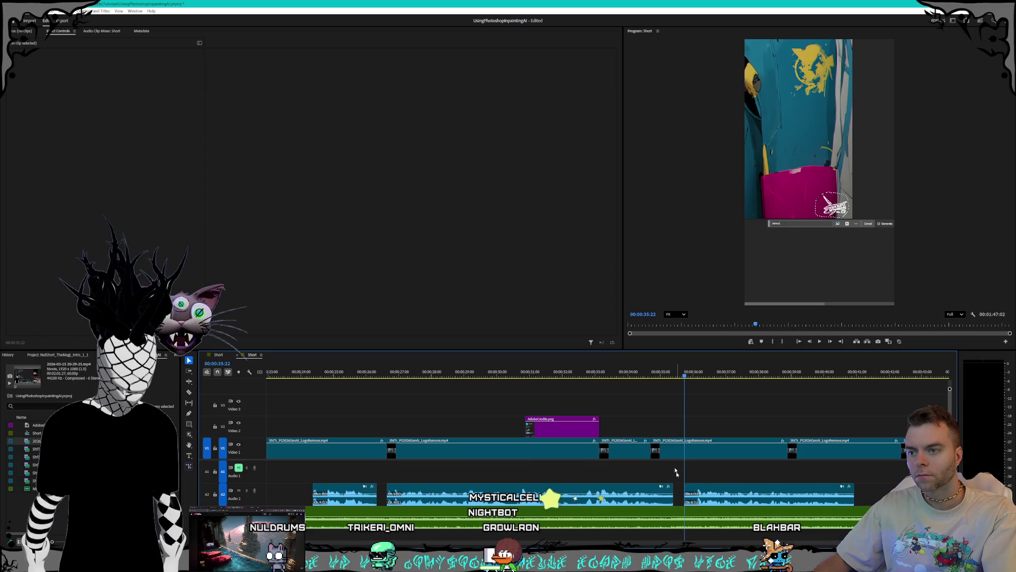
pyautogui.press('space')
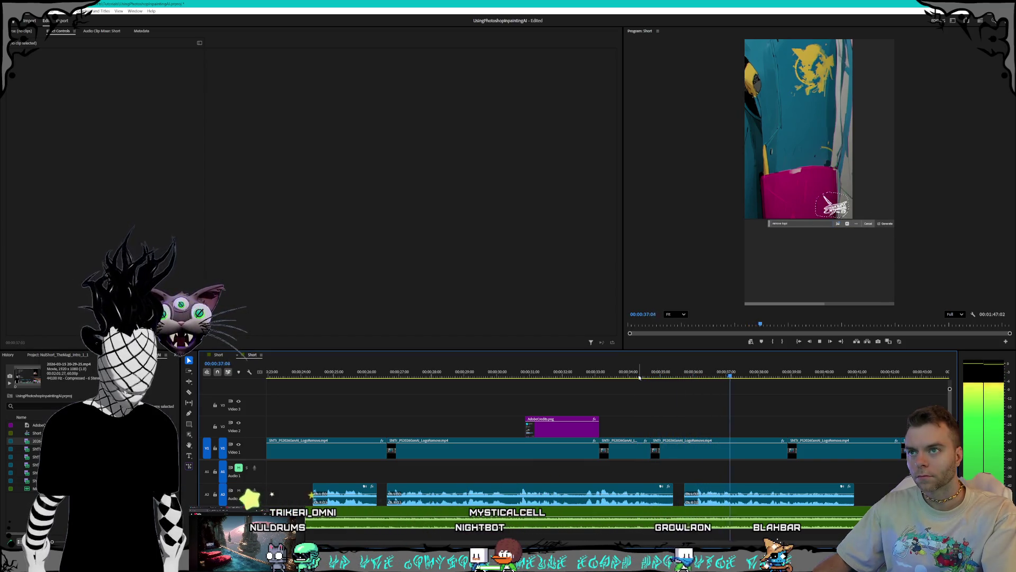
# Step: Zoom out and select the V1 clips from EyeChange to the end of the sequence
pyautogui.press('space')
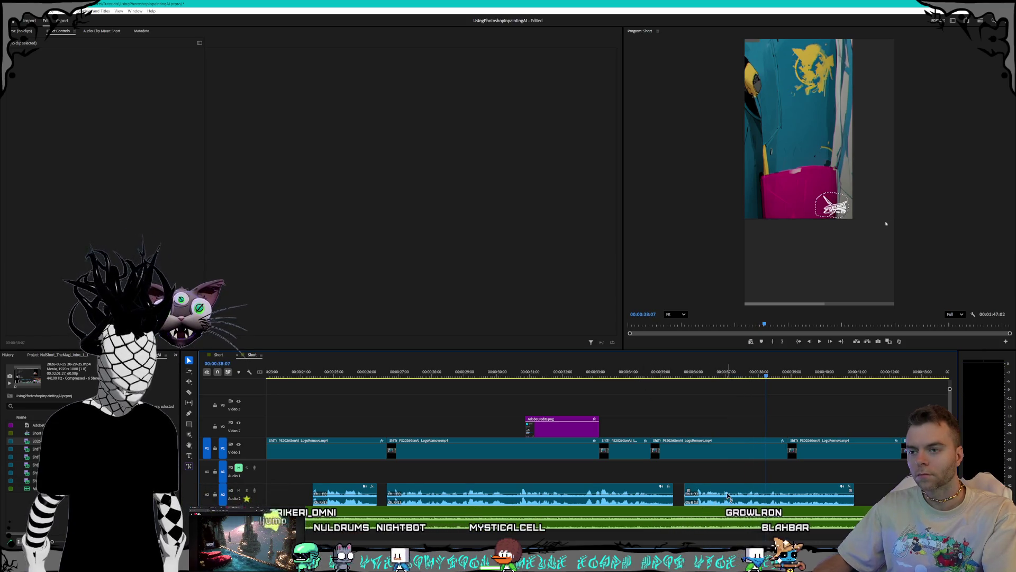
pyautogui.press('space')
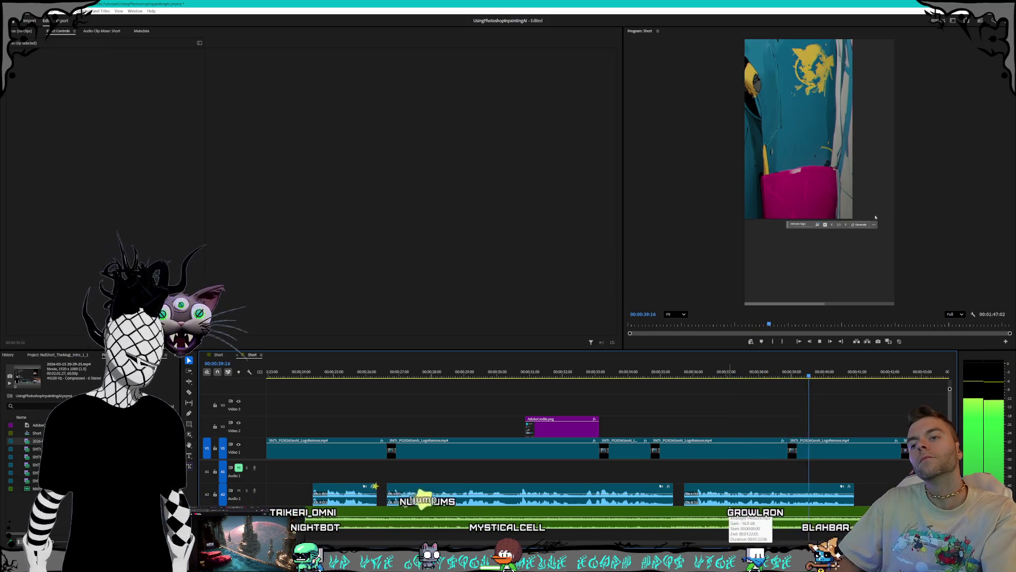
pyautogui.press('space')
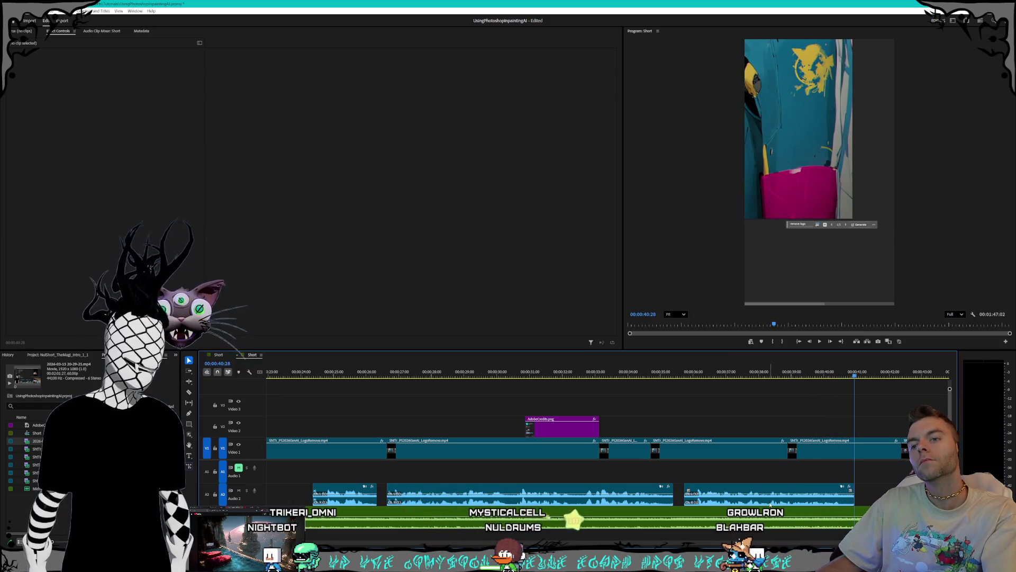
pyautogui.press('-')
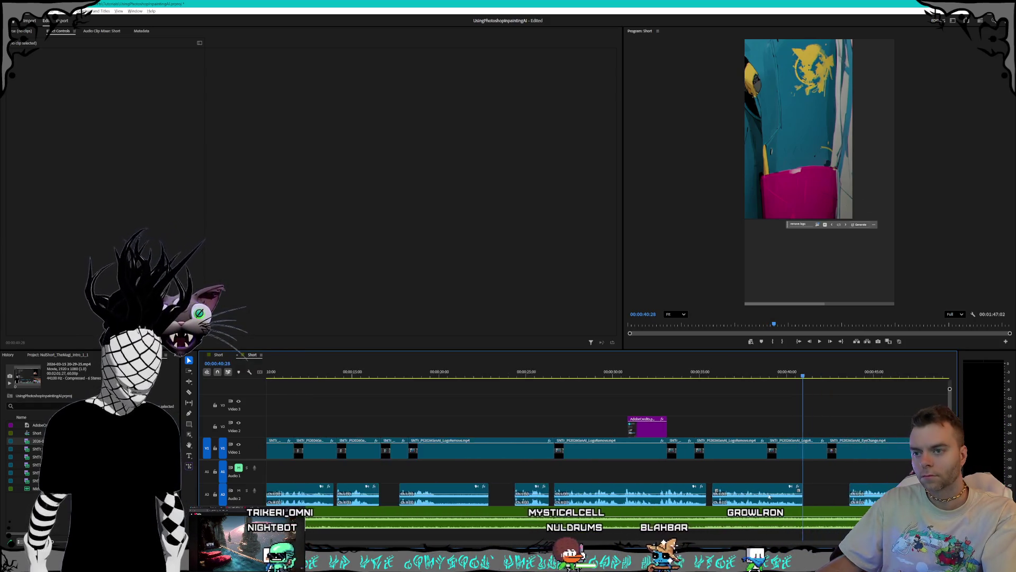
pyautogui.press('-')
pyautogui.scroll(-2, 682, 483)
pyautogui.moveTo(905, 451)
pyautogui.mouseDown()
pyautogui.moveTo(545, 456)
pyautogui.moveTo(578, 456)
pyautogui.mouseUp()
pyautogui.click(508, 455)
# Step: Lengthen the second LogoRemove clip to fill the gap, then select the AdobeCredits.png overlay
pyautogui.scroll(3, 539, 459)
pyautogui.moveTo(494, 451); pyautogui.dragTo(642, 453)
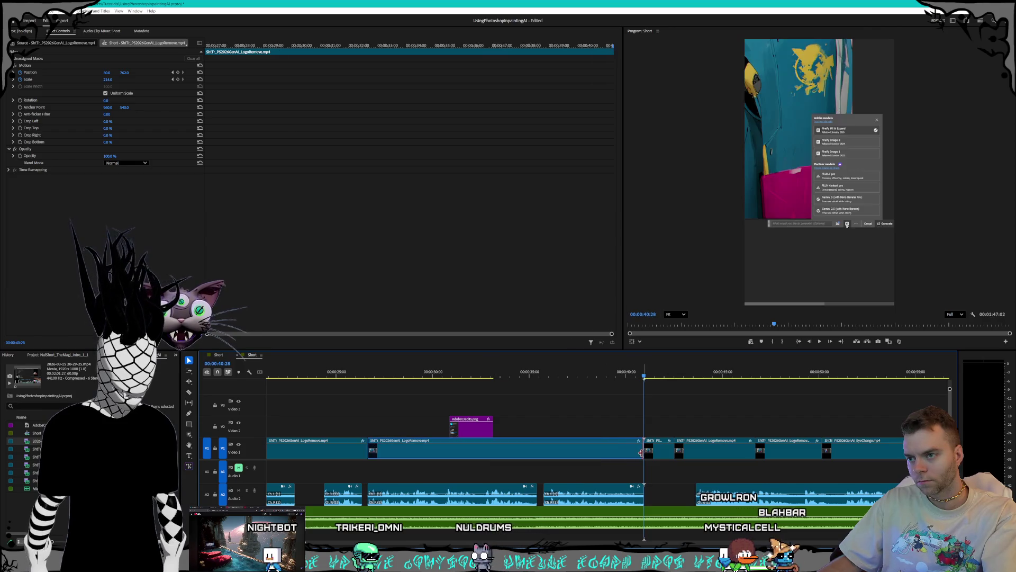
pyautogui.click(482, 429)
# Step: Move the AdobeCredits.png overlay 11 frames later and slide the A2 audio clip earlier
pyautogui.moveTo(484, 431); pyautogui.dragTo(643, 428)
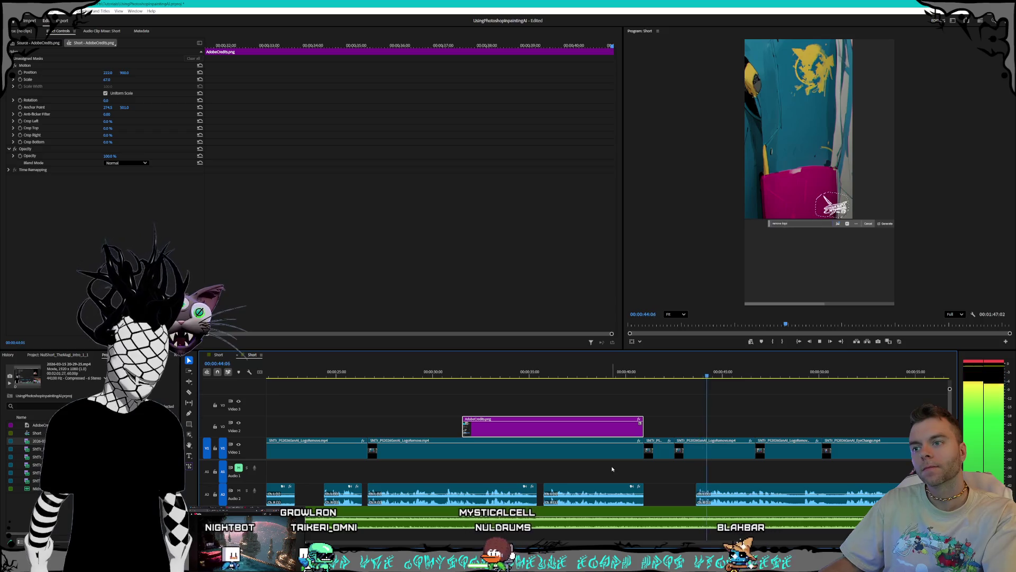
pyautogui.moveTo(723, 497); pyautogui.dragTo(677, 500)
pyautogui.press('-')
pyautogui.scroll(-5, 735, 493)
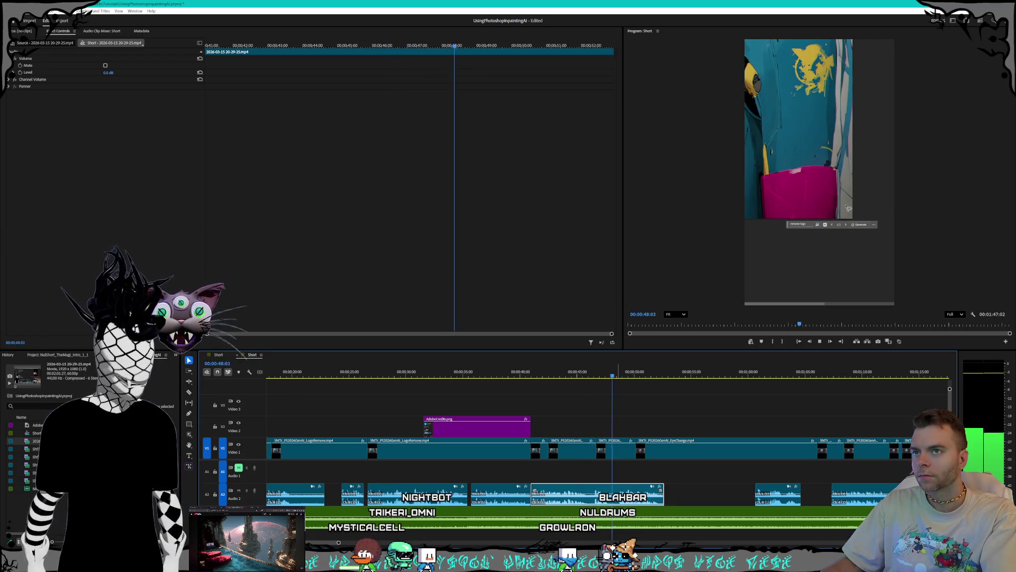
# Step: Split A2 at 46:01 and delete the short audio piece, leaving a gap
pyautogui.press('space')
pyautogui.press('=')
pyautogui.press('=')
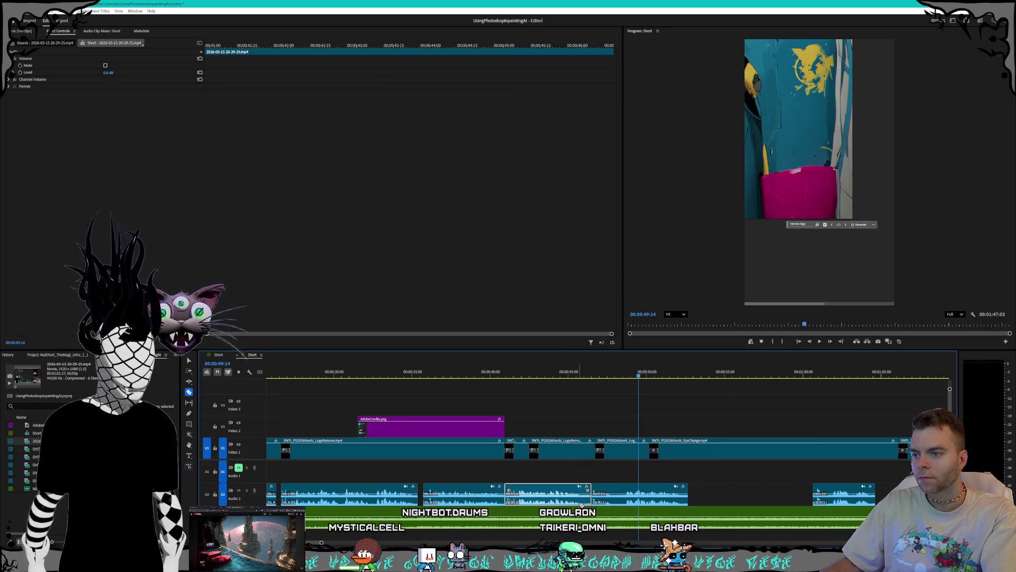
pyautogui.scroll(3, 587, 501)
pyautogui.click(553, 371)
pyautogui.press('space')
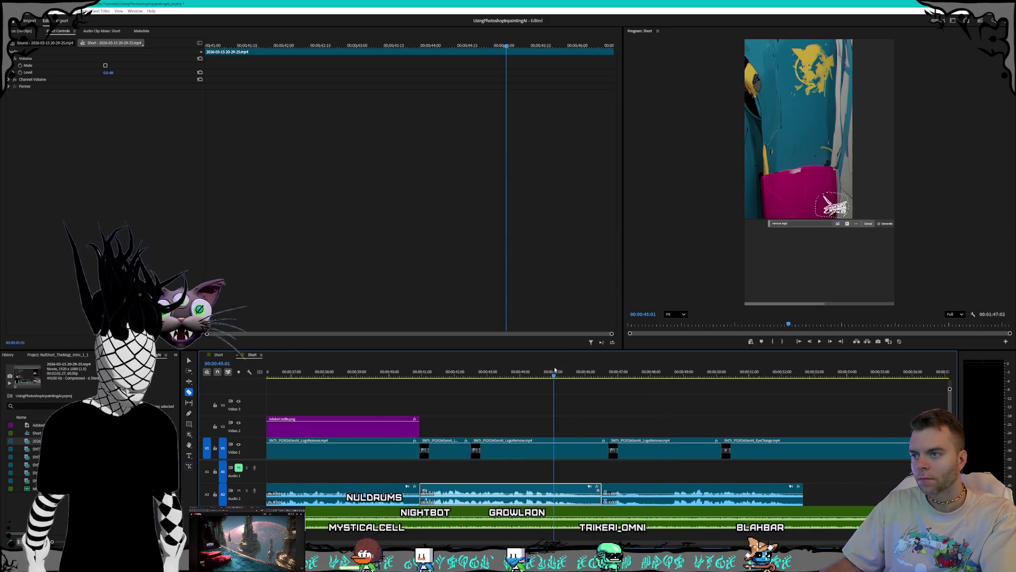
pyautogui.press('space')
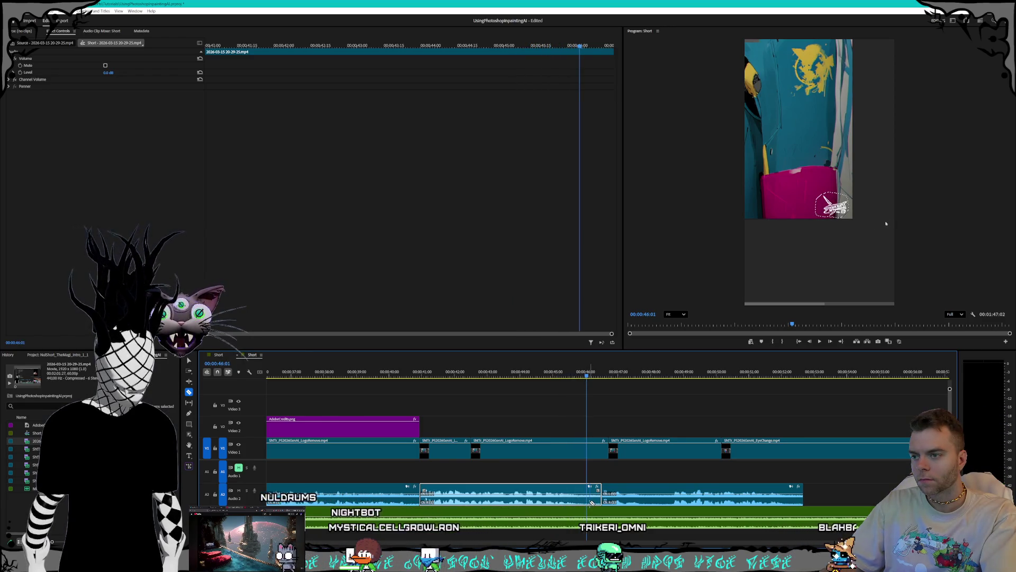
pyautogui.click(593, 500)
pyautogui.press('v')
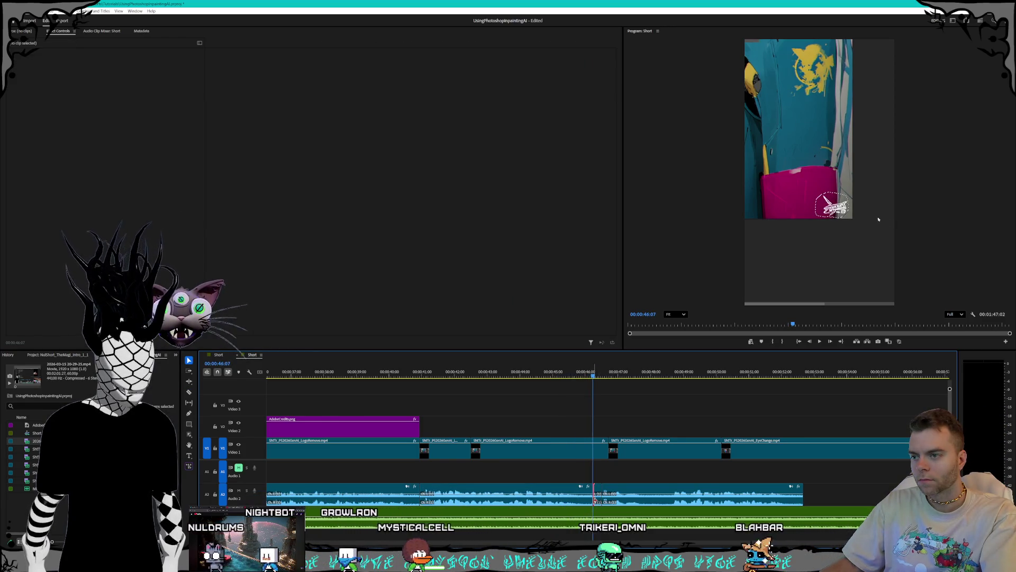
pyautogui.click(596, 500)
pyautogui.press('Delete')
# Step: Slide a later Audio 2 clip left so it butts against the previous audio
pyautogui.keyDown('alt'); pyautogui.scroll(-2, 649, 497); pyautogui.keyUp('alt')
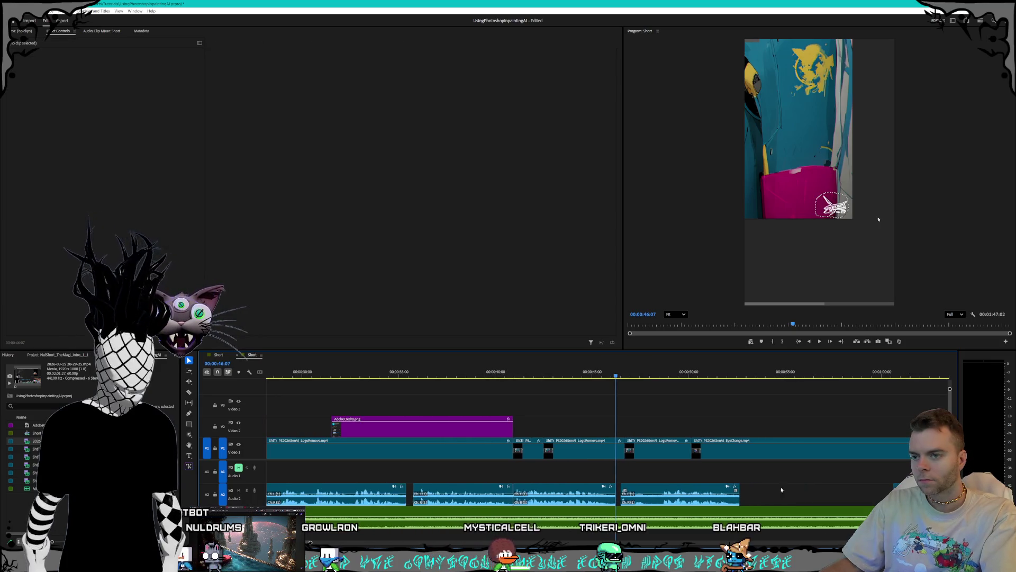
pyautogui.keyDown('alt'); pyautogui.scroll(-1, 847, 373); pyautogui.keyUp('alt')
pyautogui.scroll(-3, 815, 468)
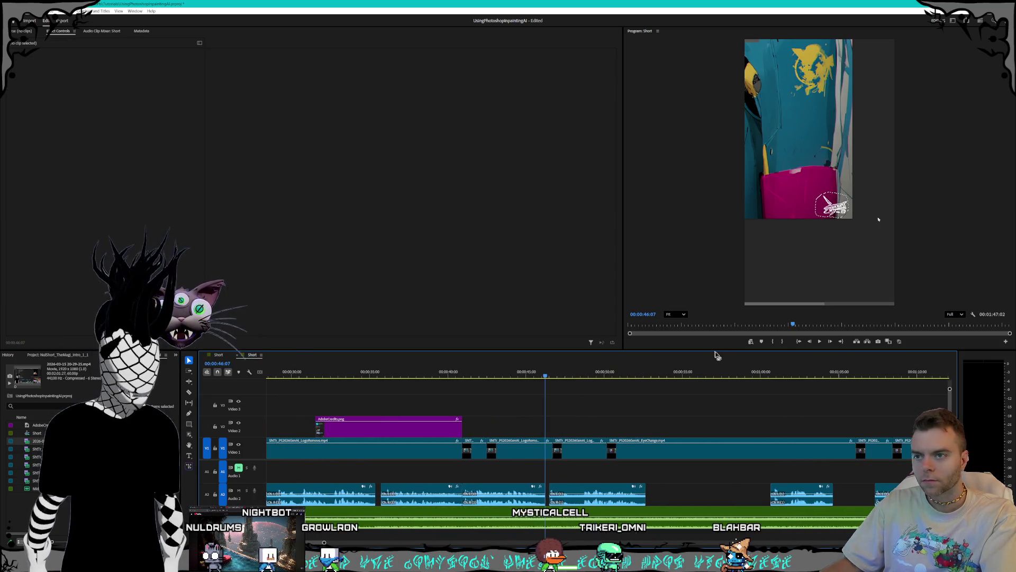
pyautogui.click(760, 374)
pyautogui.press('space')
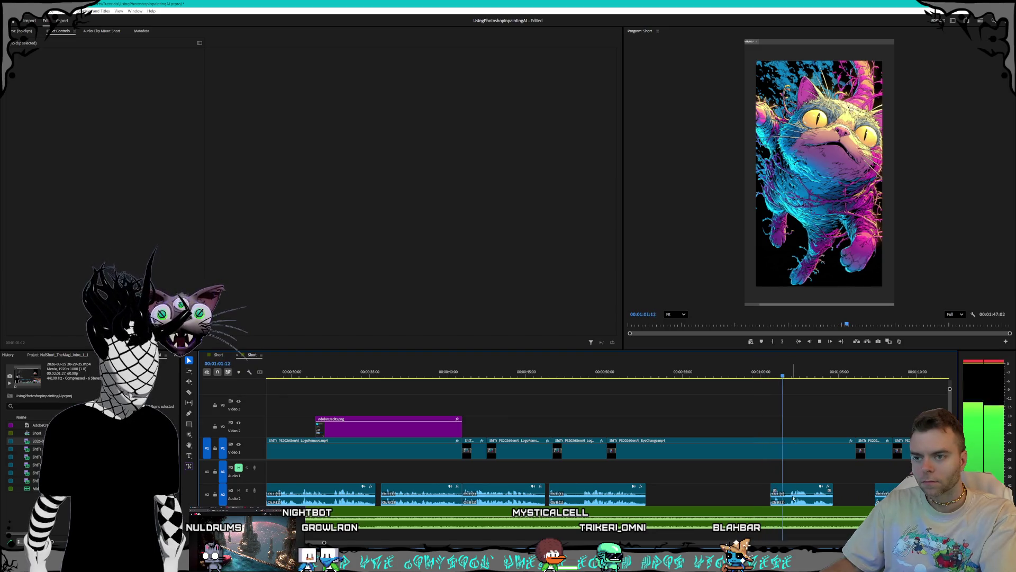
pyautogui.click(799, 504)
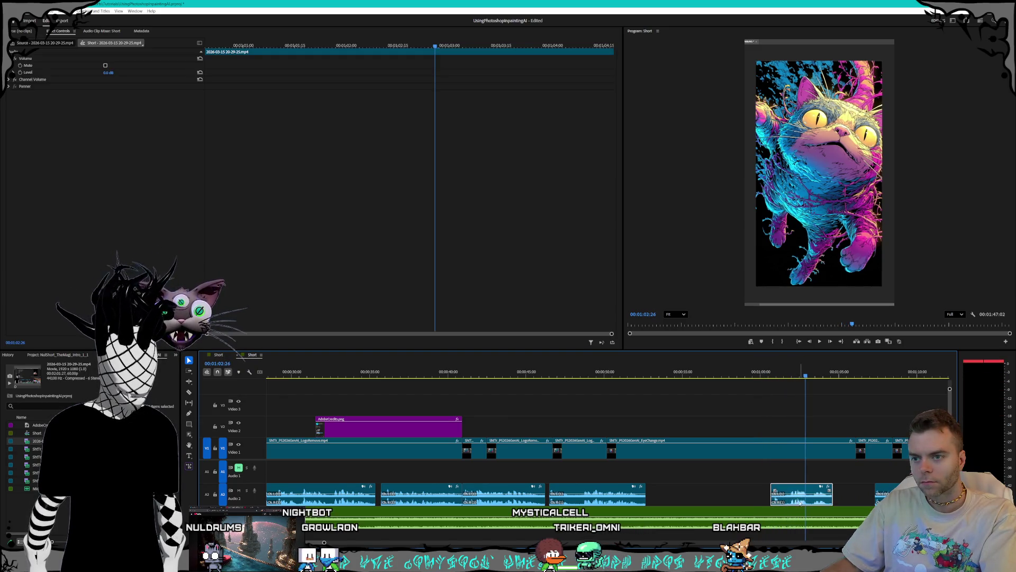
pyautogui.moveTo(685, 500); pyautogui.dragTo(683, 499)
pyautogui.click(584, 504)
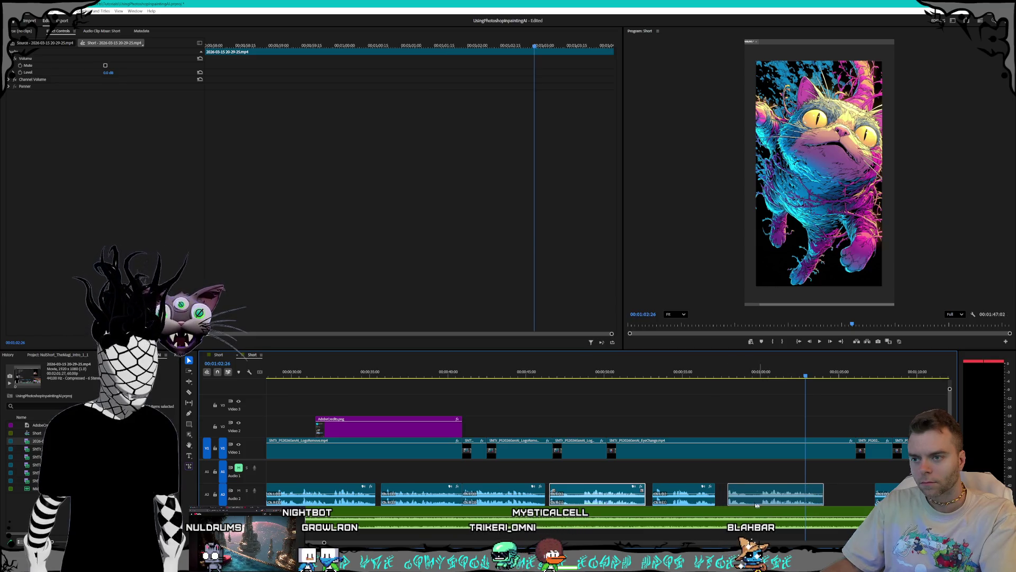
pyautogui.moveTo(760, 504); pyautogui.dragTo(760, 504)
pyautogui.moveTo(683, 499); pyautogui.dragTo(576, 499)
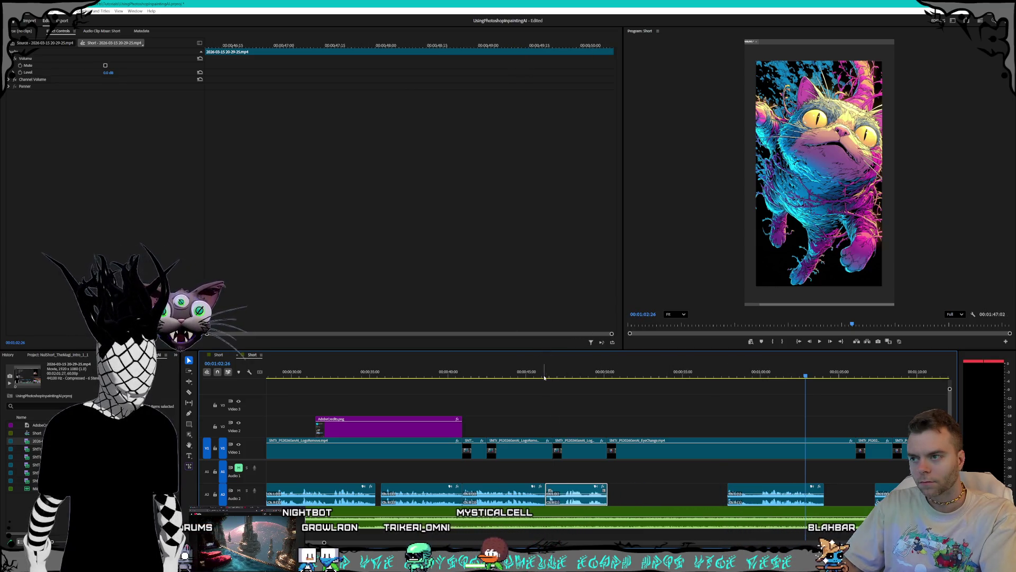
# Step: Play back from about 0:46 and scrub back to 0:42 to check the join
pyautogui.click(544, 376)
pyautogui.press('space')
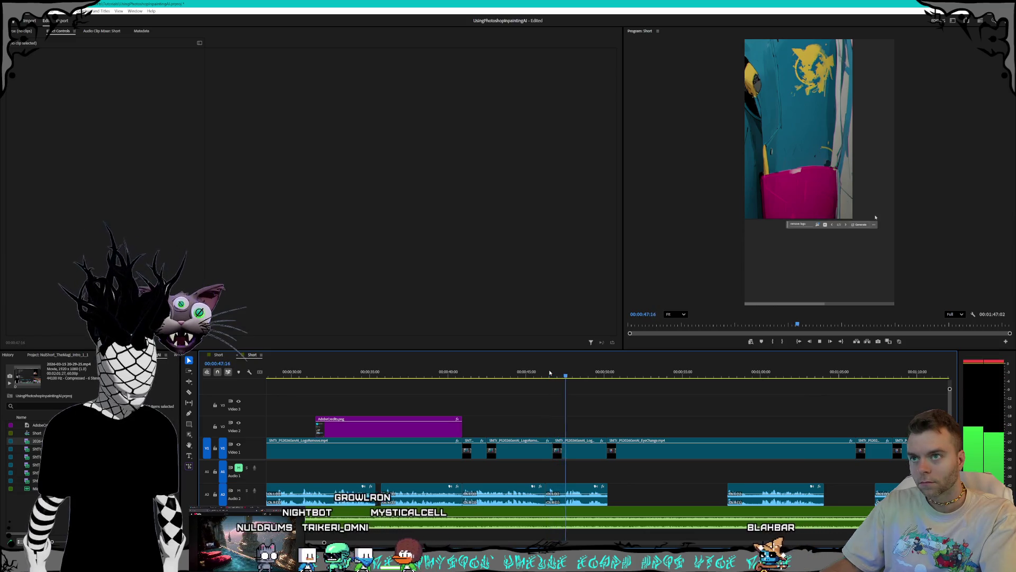
pyautogui.moveTo(550, 372); pyautogui.dragTo(482, 363)
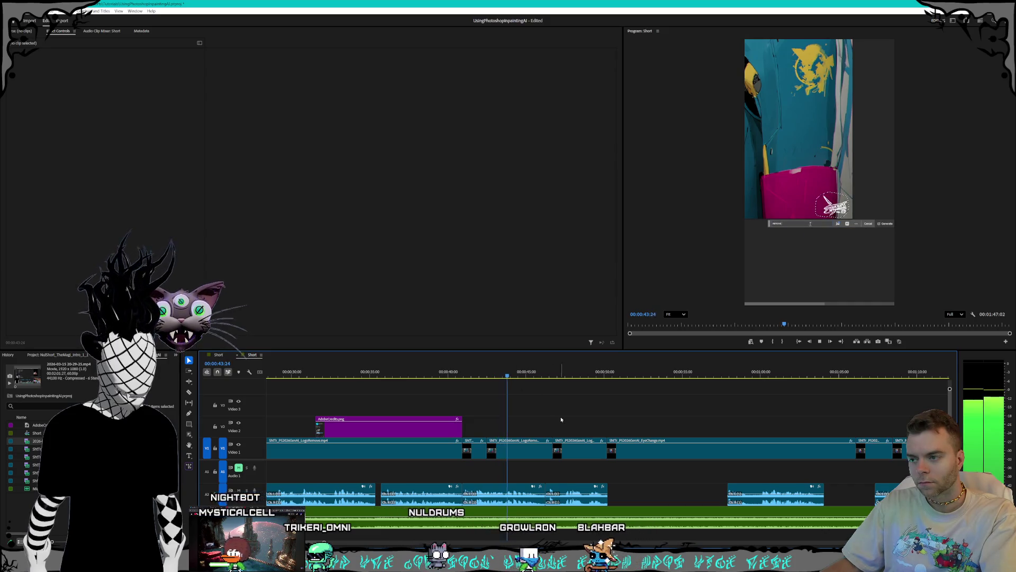
pyautogui.press('space')
pyautogui.scroll(-5, 582, 426)
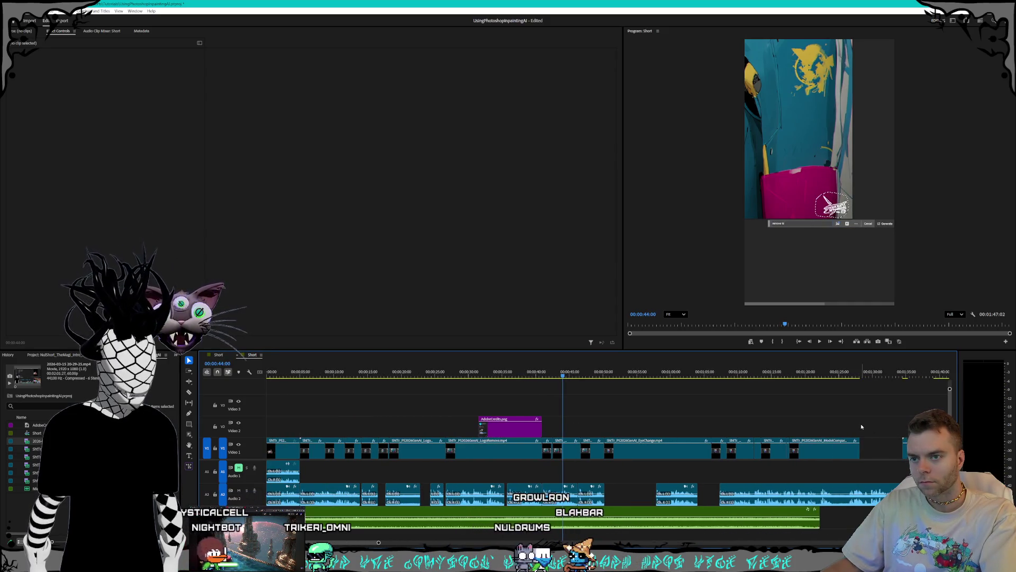
# Step: Shift the selected LogoRemove clip later on Video 1
pyautogui.click(569, 445)
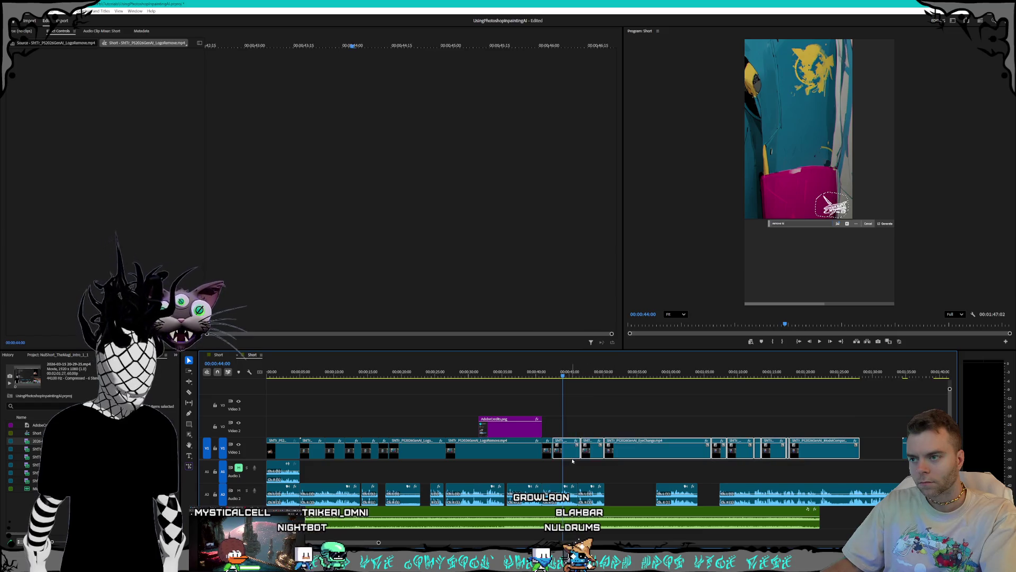
pyautogui.scroll(4, 569, 445)
pyautogui.moveTo(572, 456); pyautogui.dragTo(661, 457)
pyautogui.moveTo(529, 378)
pyautogui.mouseDown()
pyautogui.moveTo(512, 378)
pyautogui.moveTo(537, 378)
pyautogui.mouseUp()
# Step: Try lengthening the short Video 1 clip, then undo the extension
pyautogui.click(528, 450)
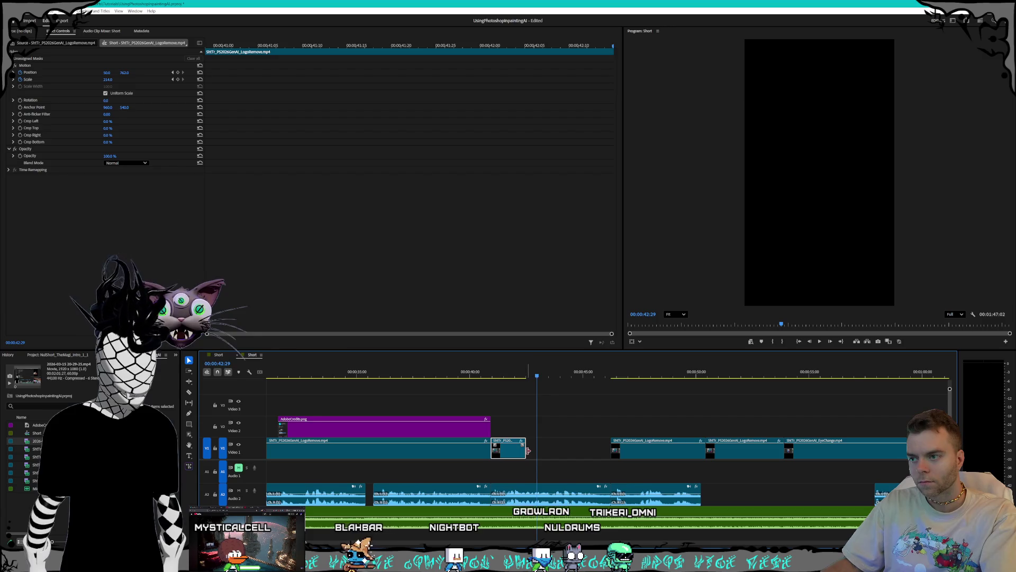
pyautogui.moveTo(524, 450); pyautogui.dragTo(610, 450)
pyautogui.press('space')
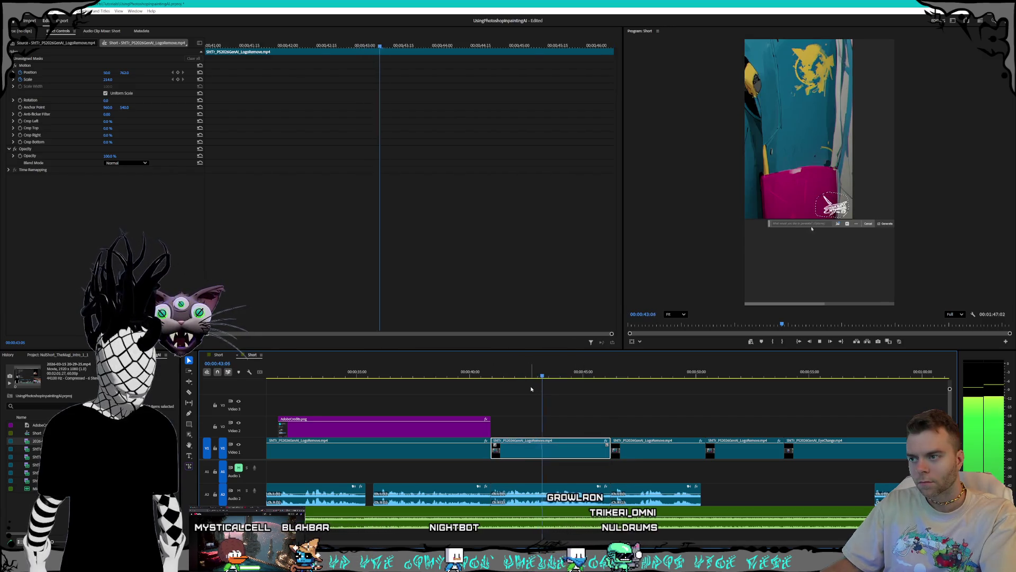
pyautogui.click(454, 373)
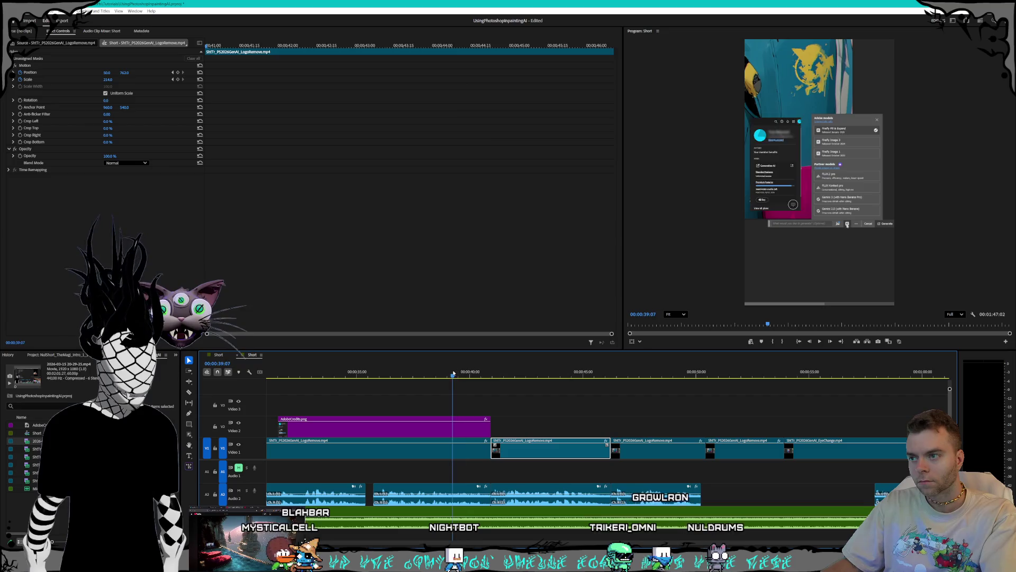
pyautogui.press('space')
pyautogui.hotkey('ctrl', 'z')
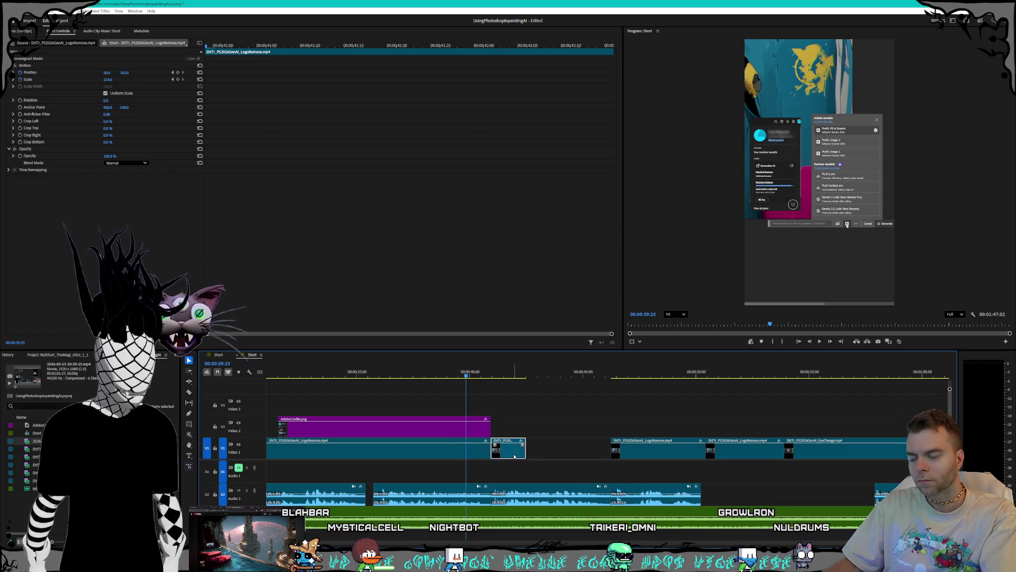
pyautogui.press('space')
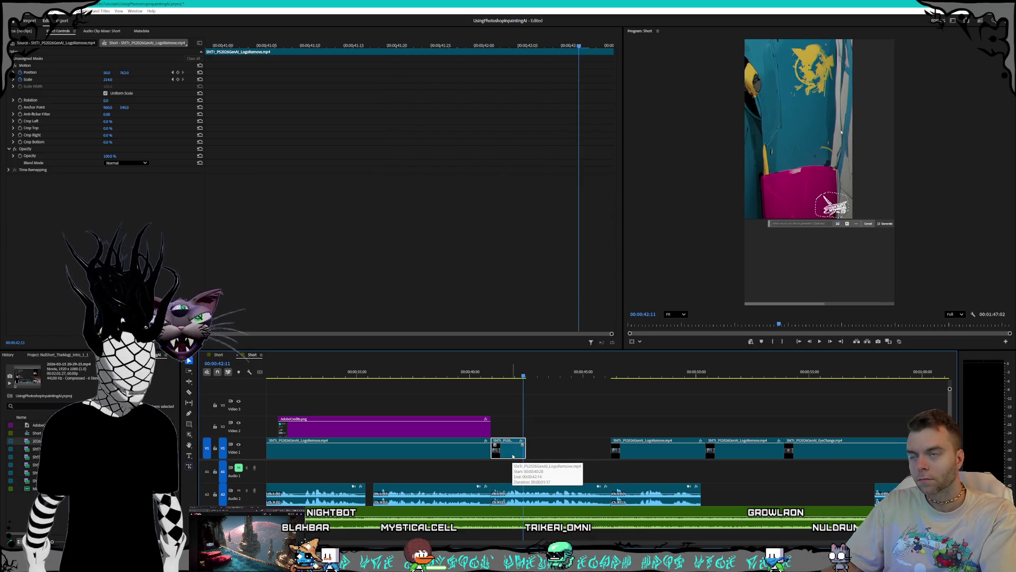
# Step: Set the short clip flush against the next clip and extend the first LogoRemove clip to fill the gap
pyautogui.moveTo(524, 457); pyautogui.dragTo(579, 455)
pyautogui.press('space')
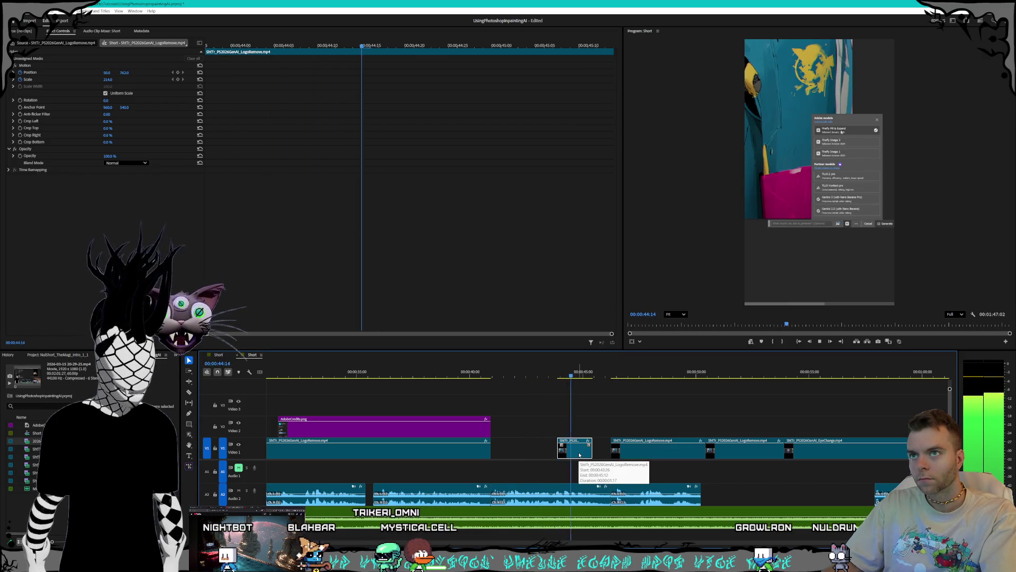
pyautogui.moveTo(579, 455); pyautogui.dragTo(582, 457)
pyautogui.moveTo(483, 450); pyautogui.dragTo(574, 452)
# Step: Play back from about 0:39 to 0:50 to review the Video 1 edits
pyautogui.click(466, 373)
pyautogui.press('space')
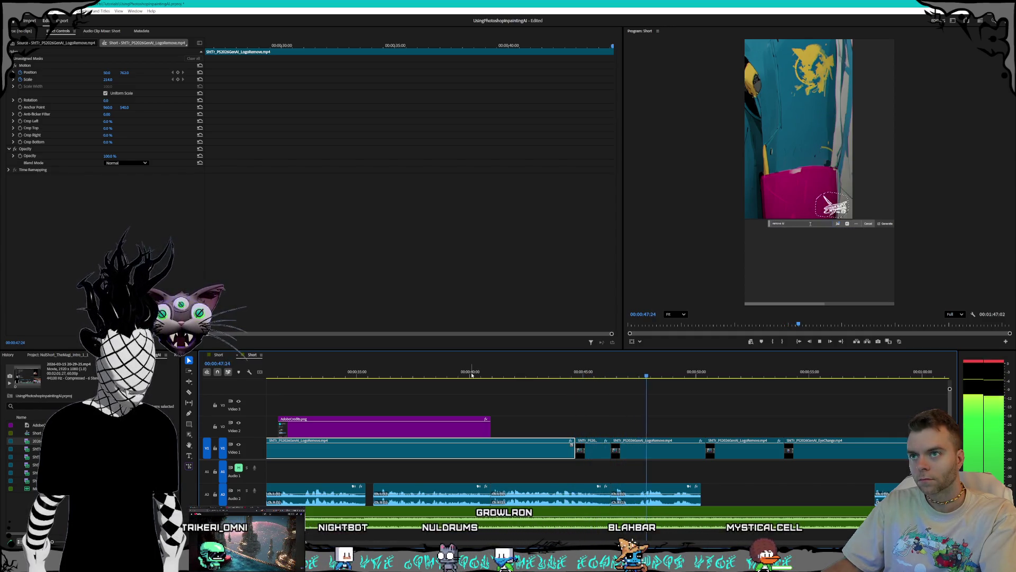
pyautogui.press('space')
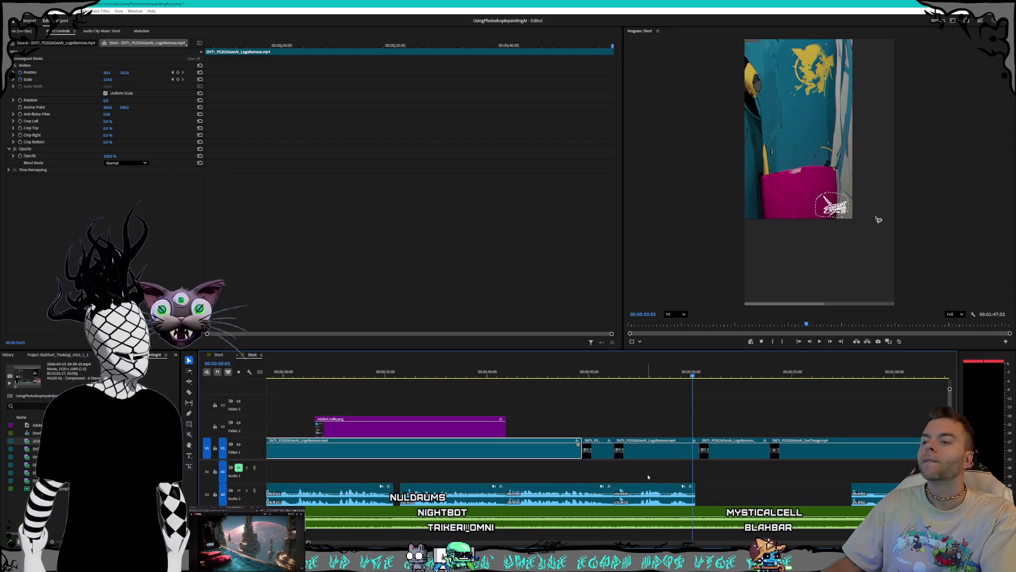
pyautogui.scroll(-2, 647, 474)
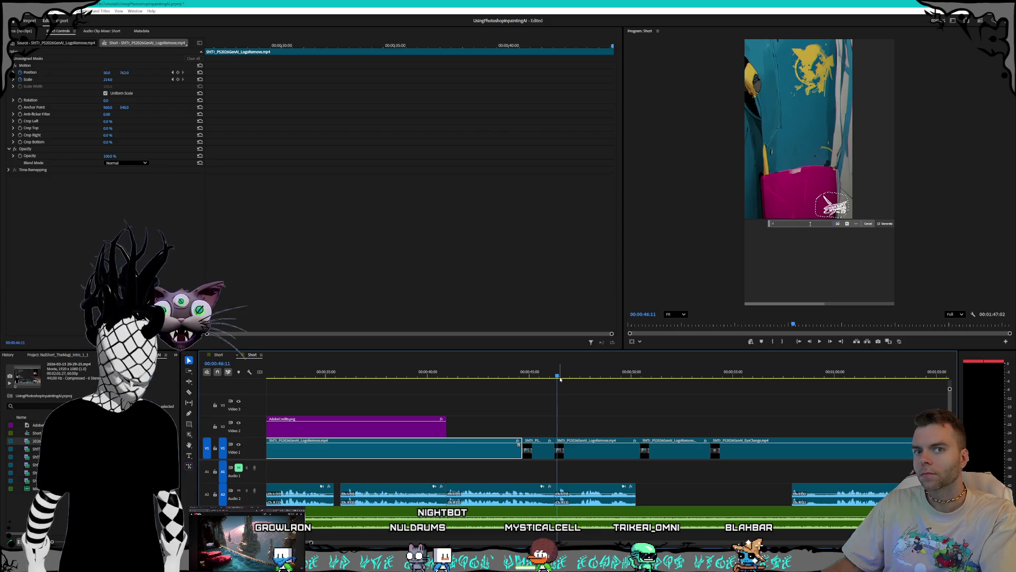
pyautogui.press('space')
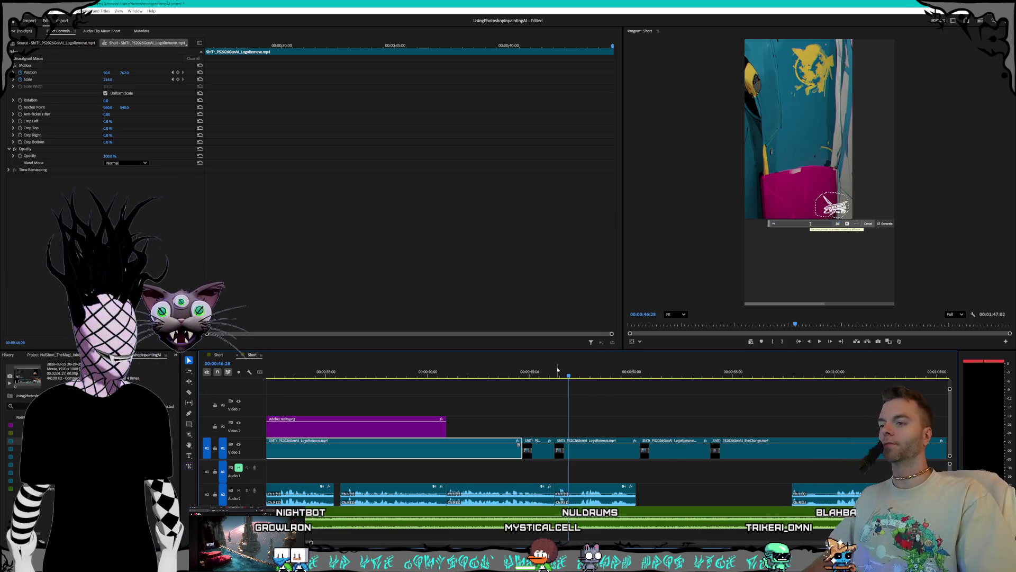
pyautogui.scroll(-8, 565, 492)
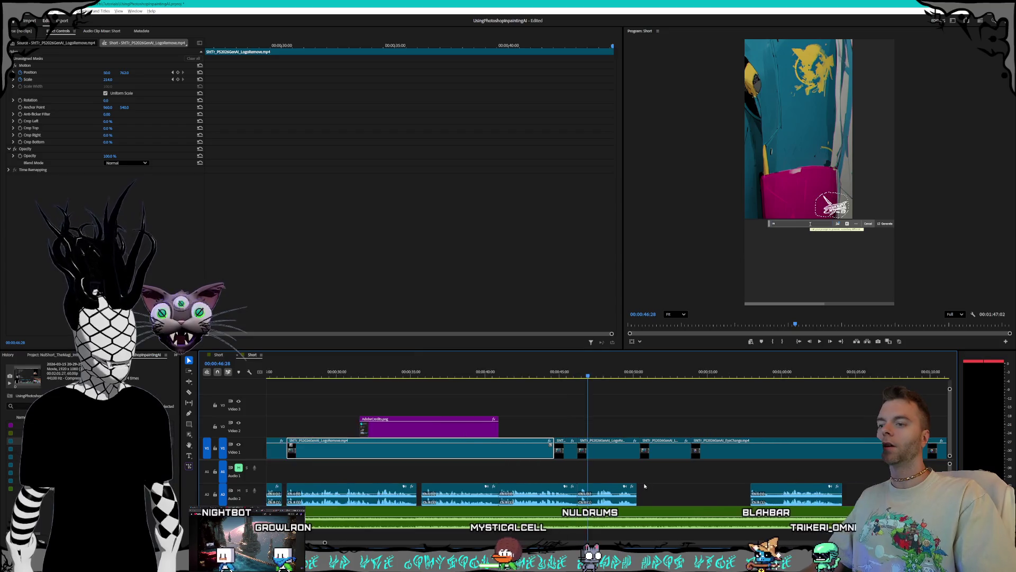
# Step: Apply an Audio Gain adjustment to the selected Audio 2 clips
pyautogui.moveTo(566, 492); pyautogui.dragTo(306, 490)
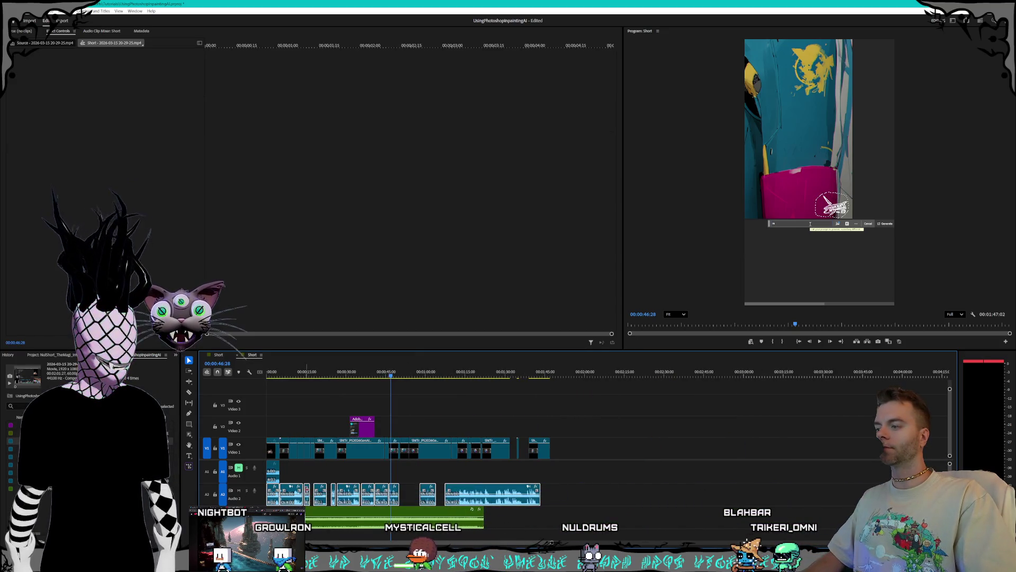
pyautogui.rightClick(295, 492)
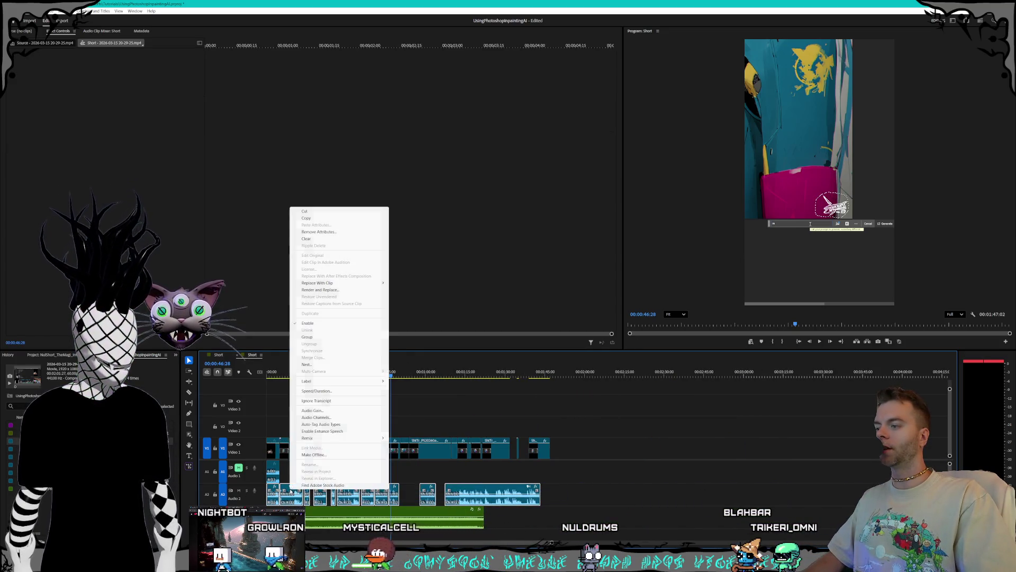
pyautogui.click(312, 410)
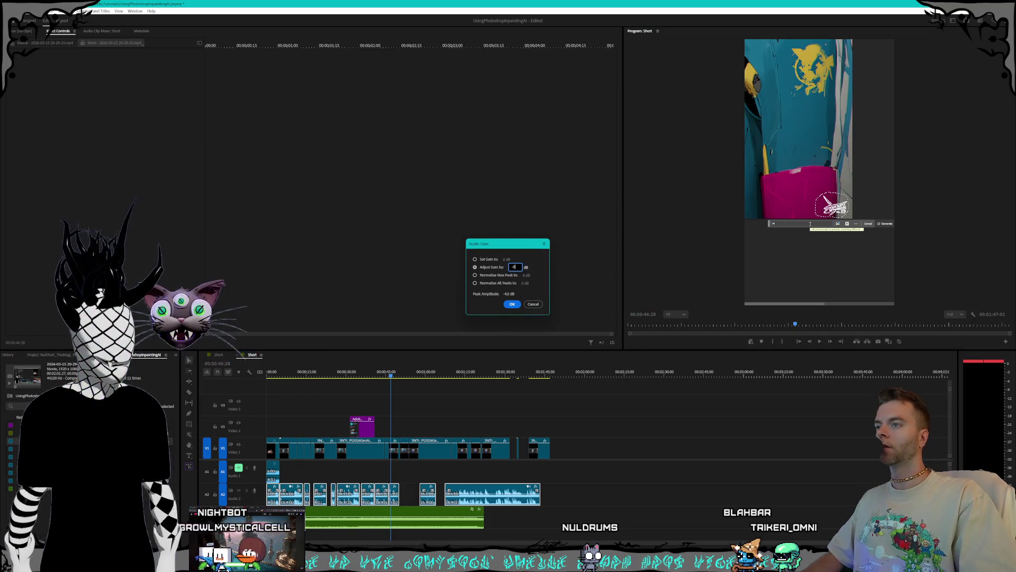
pyautogui.press('Return')
pyautogui.press('=')
pyautogui.press('=')
pyautogui.press('=')
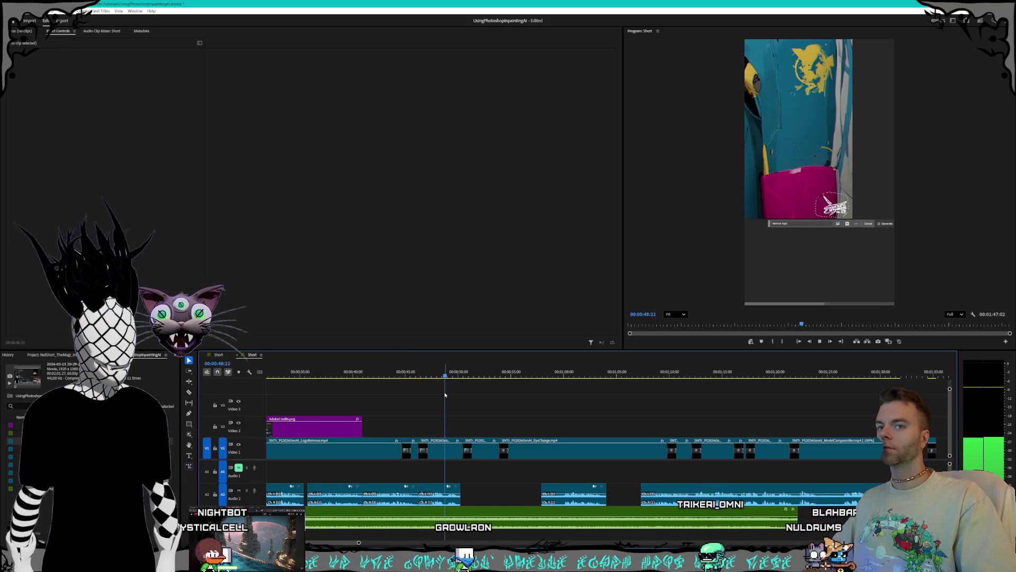
pyautogui.press('-')
pyautogui.press('-')
pyautogui.press('-')
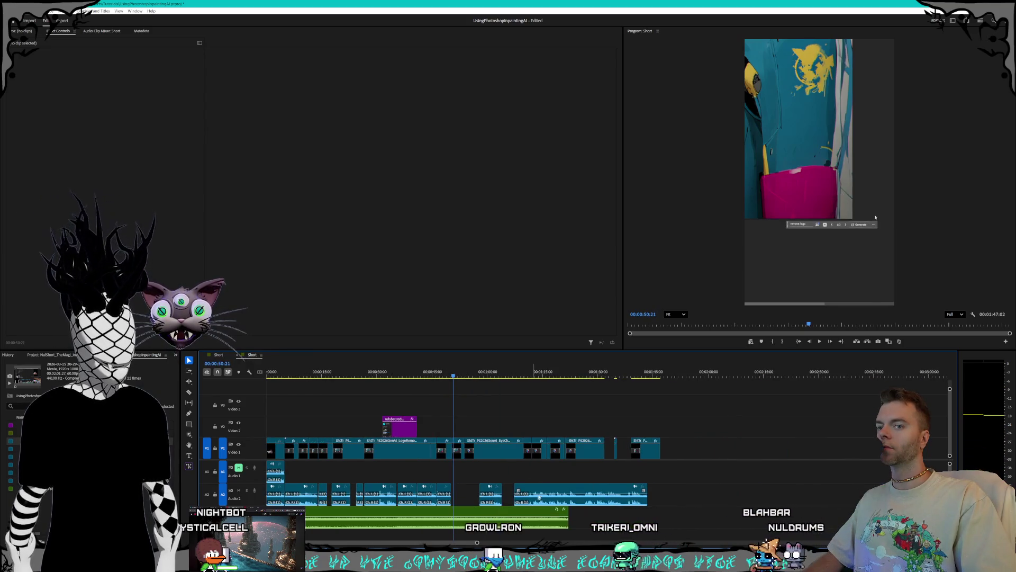
# Step: Apply another gain adjustment to all Audio 2 clips and play from 0:40
pyautogui.moveTo(662, 501); pyautogui.dragTo(273, 490)
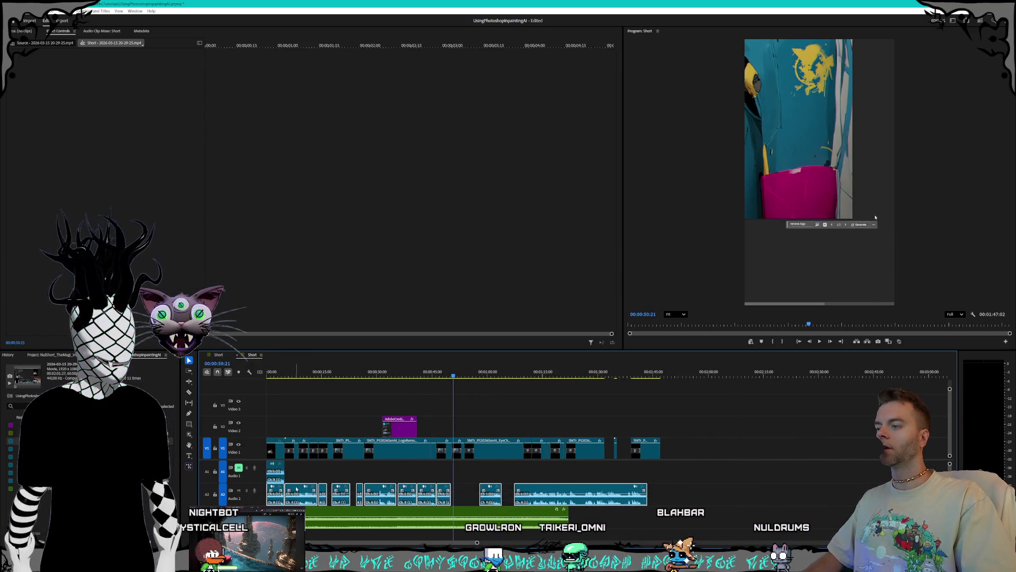
pyautogui.rightClick(296, 489)
pyautogui.click(319, 408)
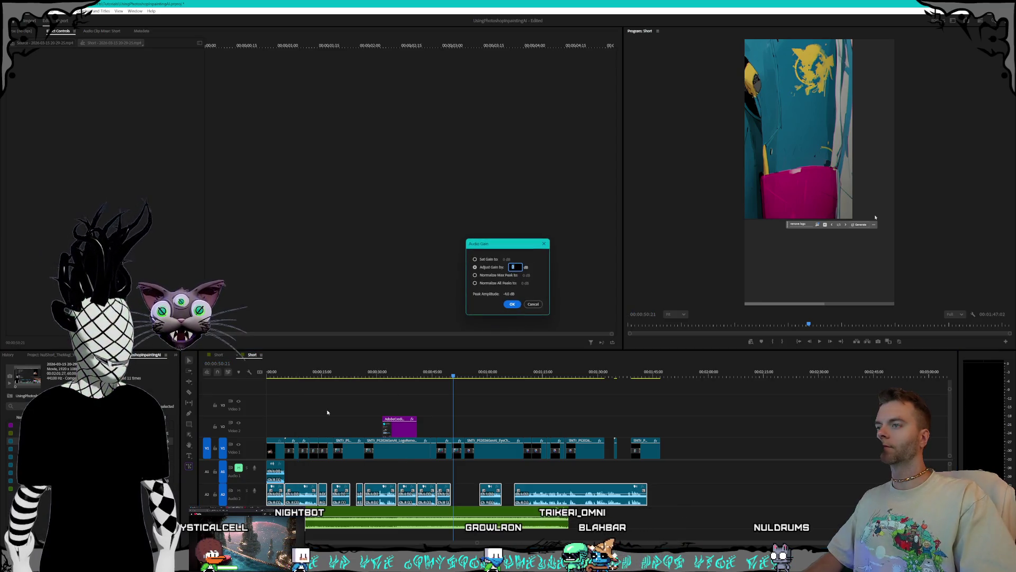
pyautogui.press('Return')
pyautogui.scroll(3, 414, 380)
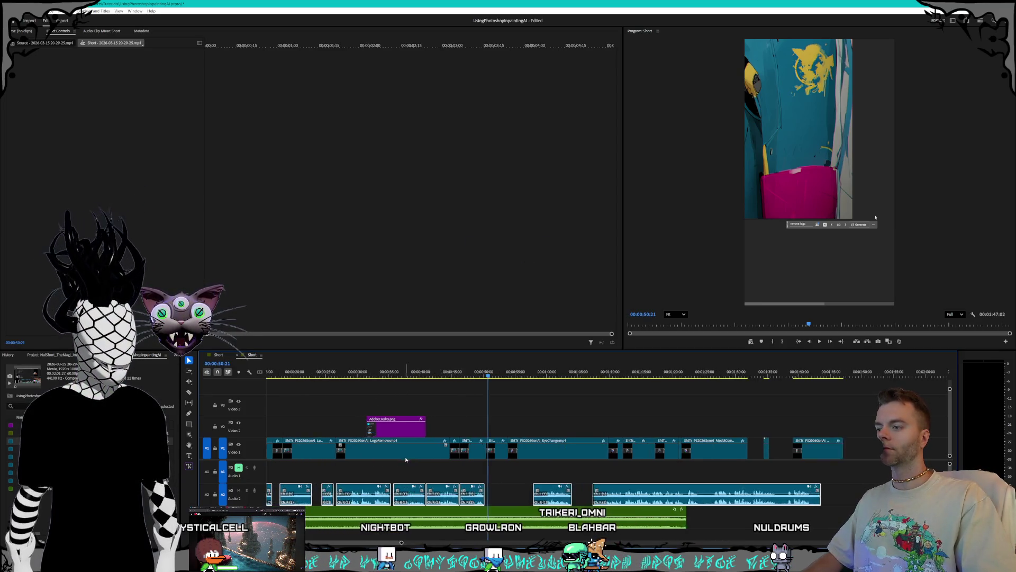
pyautogui.click(426, 377)
pyautogui.press('space')
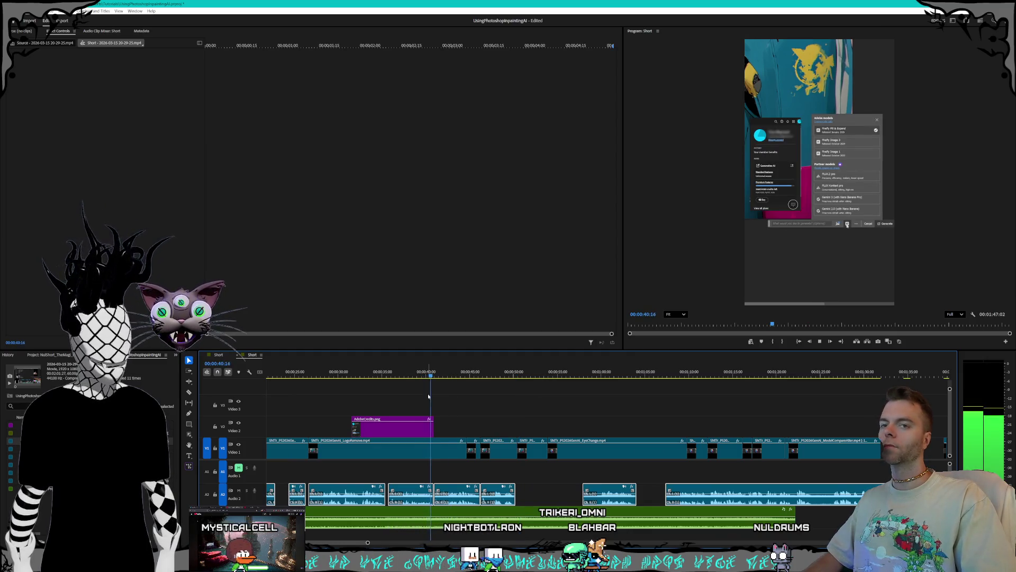
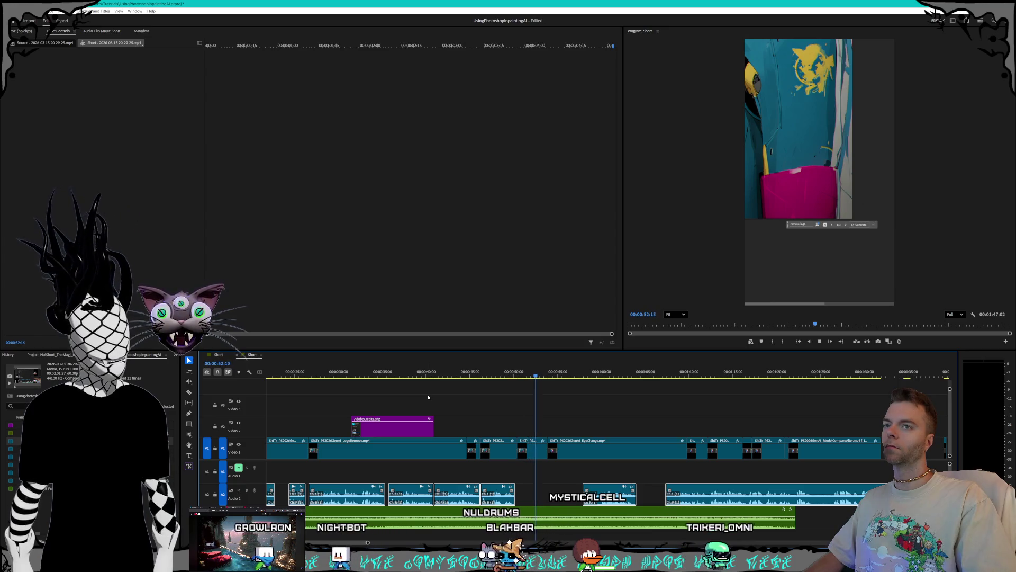
# Step: Trim the tail off the sound clip on audio track 2 and play back the result
pyautogui.scroll(1, 549, 483)
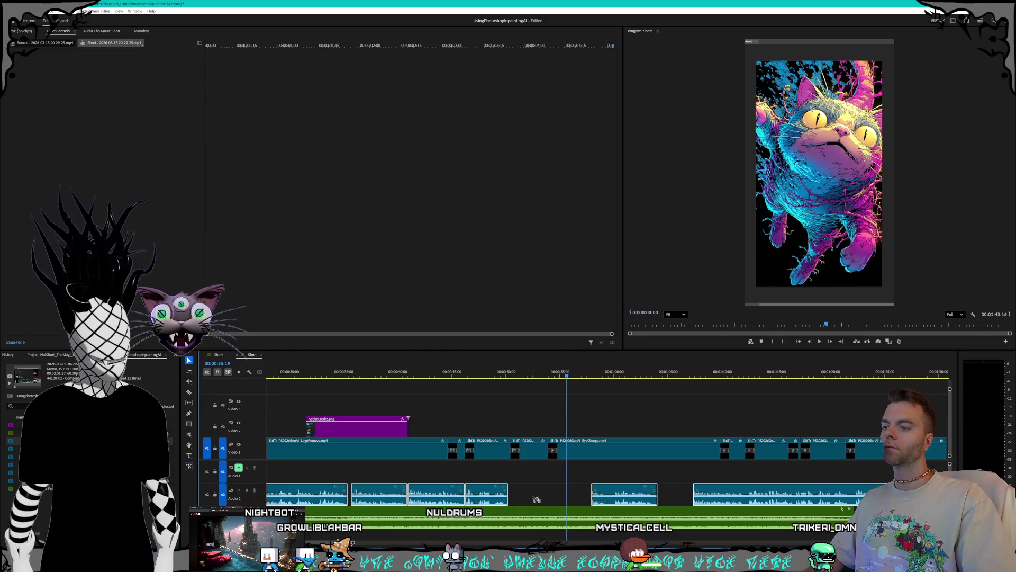
pyautogui.click(609, 502)
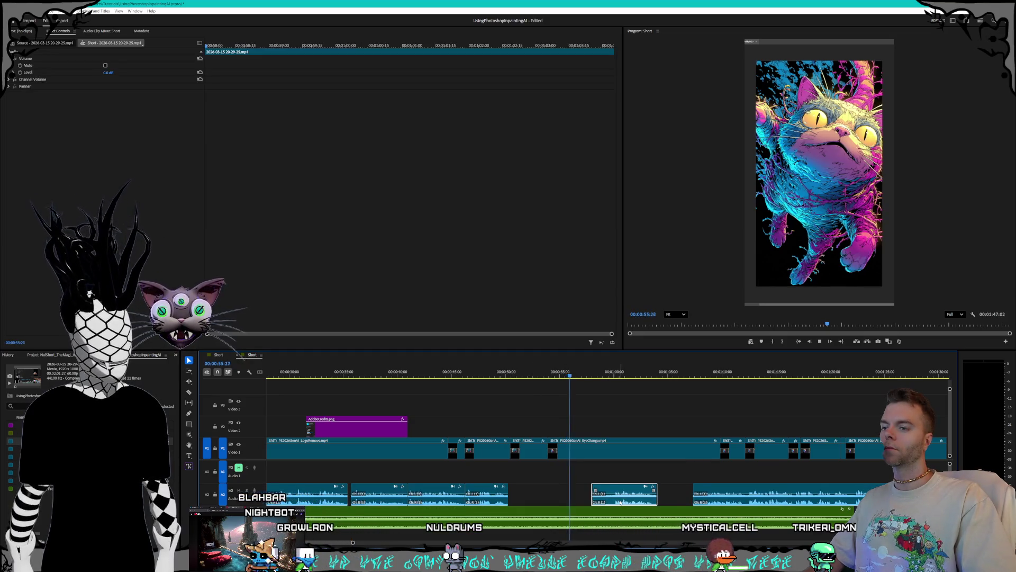
pyautogui.moveTo(584, 501); pyautogui.dragTo(555, 496)
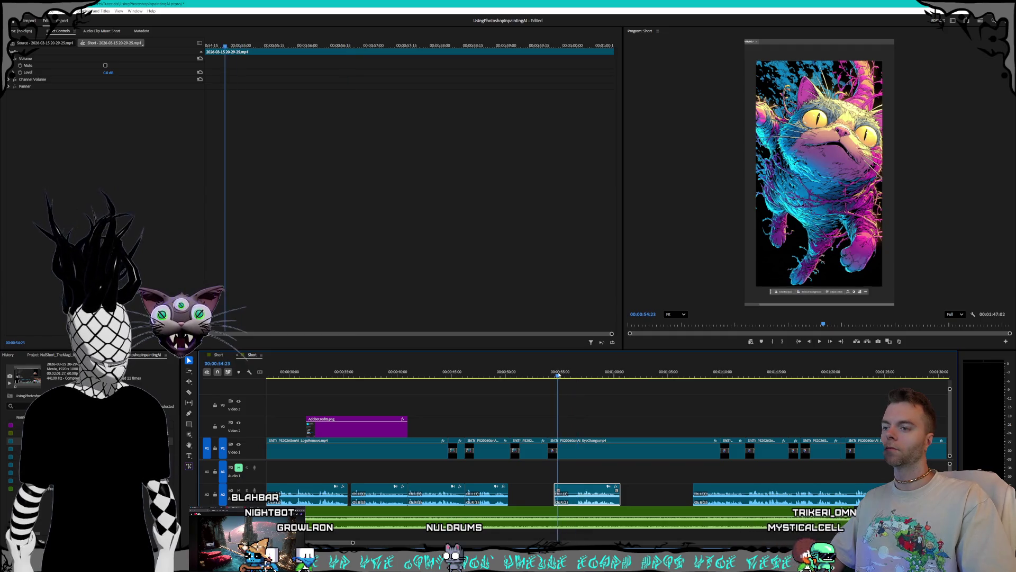
pyautogui.press('space')
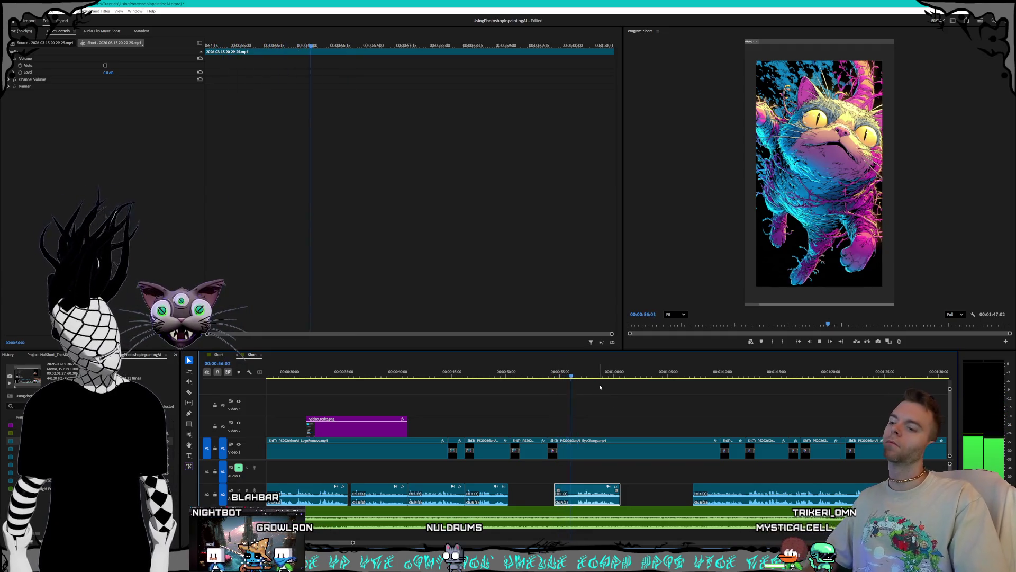
pyautogui.press('space')
# Step: Move the A2 sound clip about four seconds earlier and preview the new timing
pyautogui.scroll(3, 567, 500)
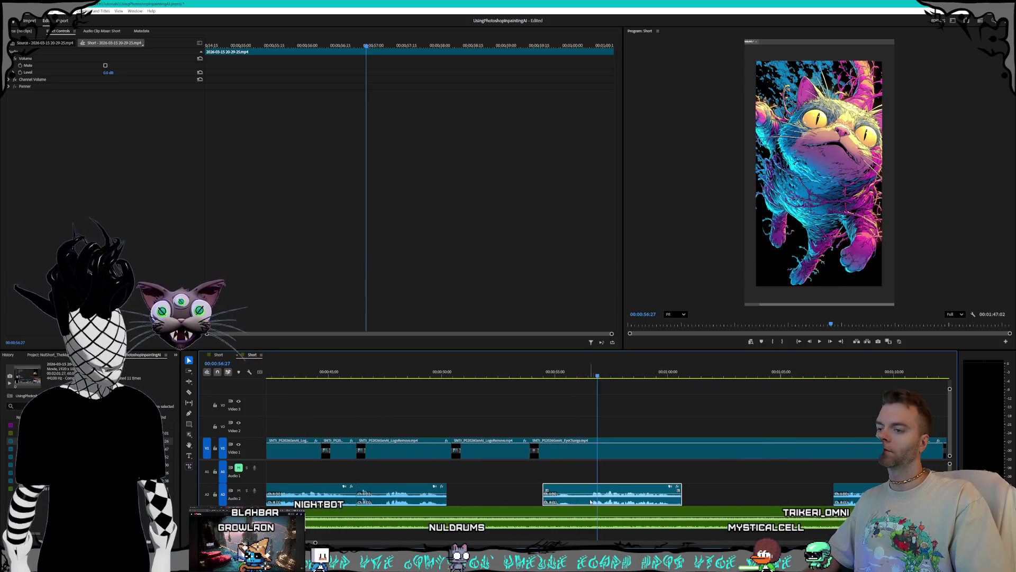
pyautogui.moveTo(588, 500); pyautogui.dragTo(486, 498)
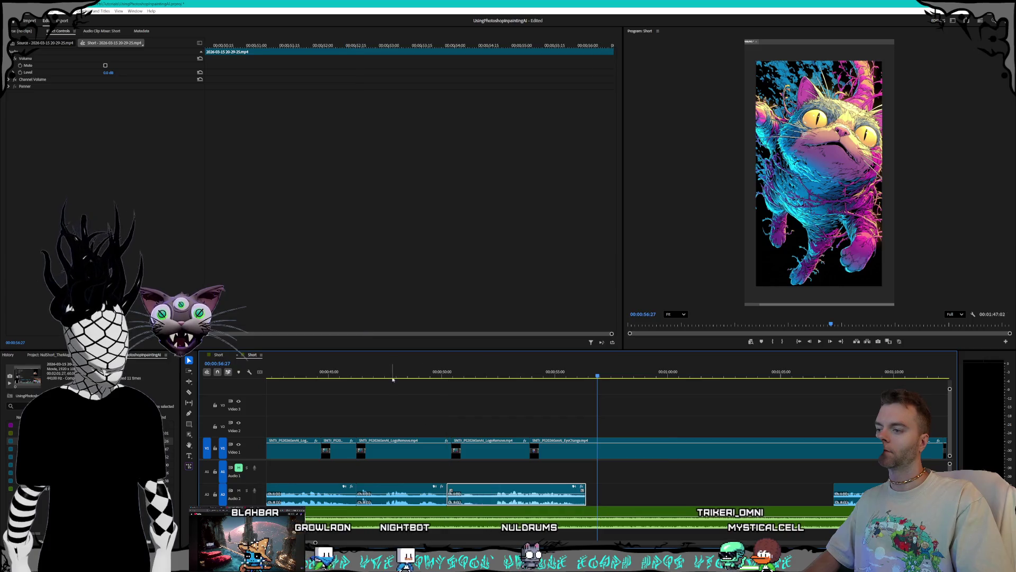
pyautogui.click(371, 377)
pyautogui.press('space')
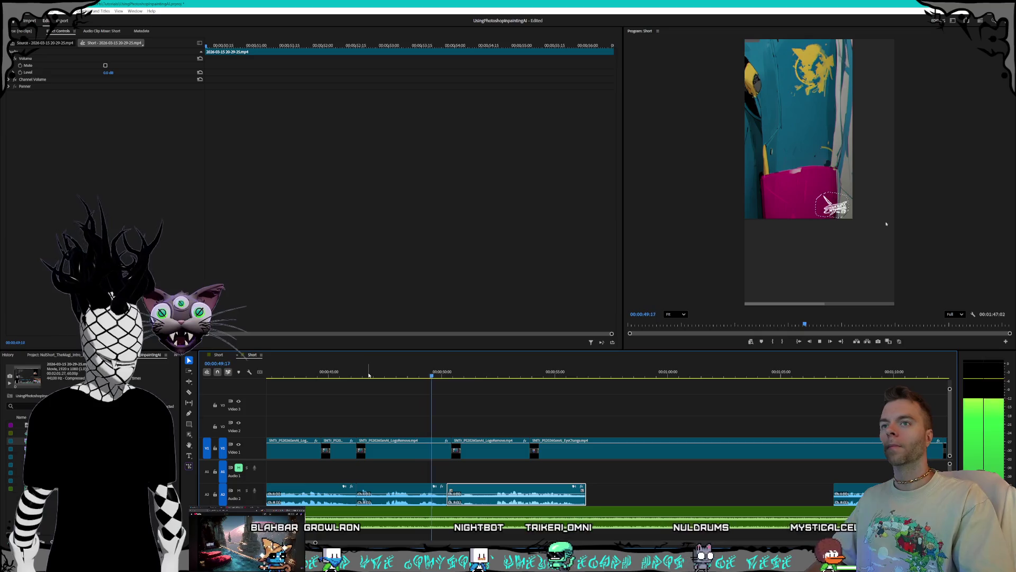
pyautogui.press('space')
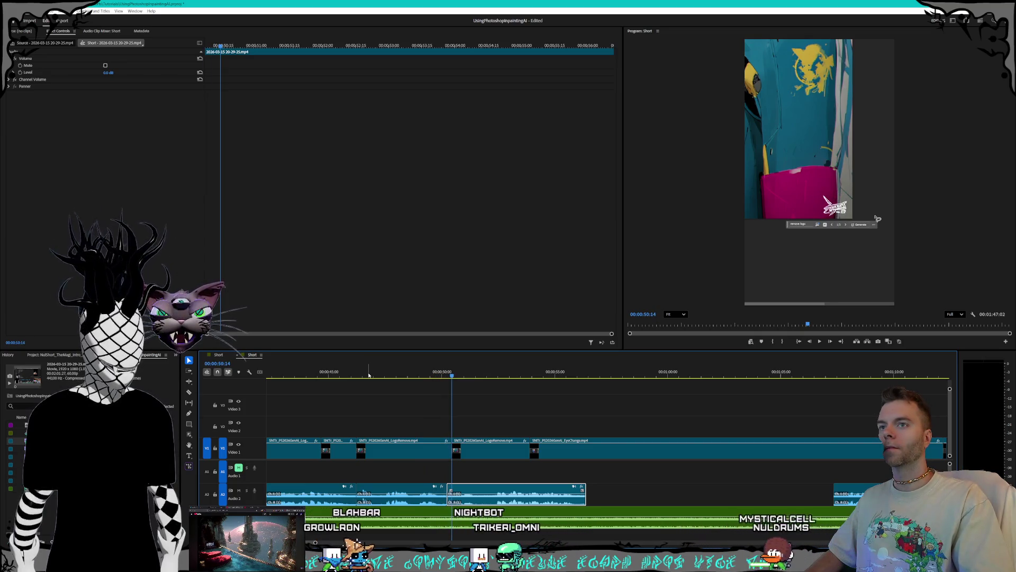
pyautogui.press('space')
# Step: Replay from about 00:00:48:29 and trim the start of the A2 clip later
pyautogui.press('space')
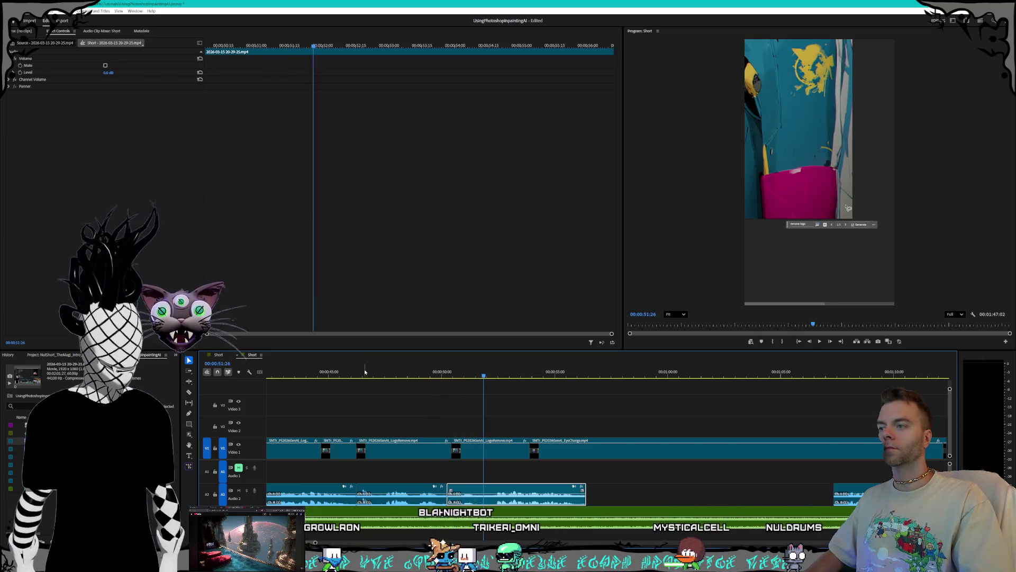
pyautogui.click(418, 377)
pyautogui.press('space')
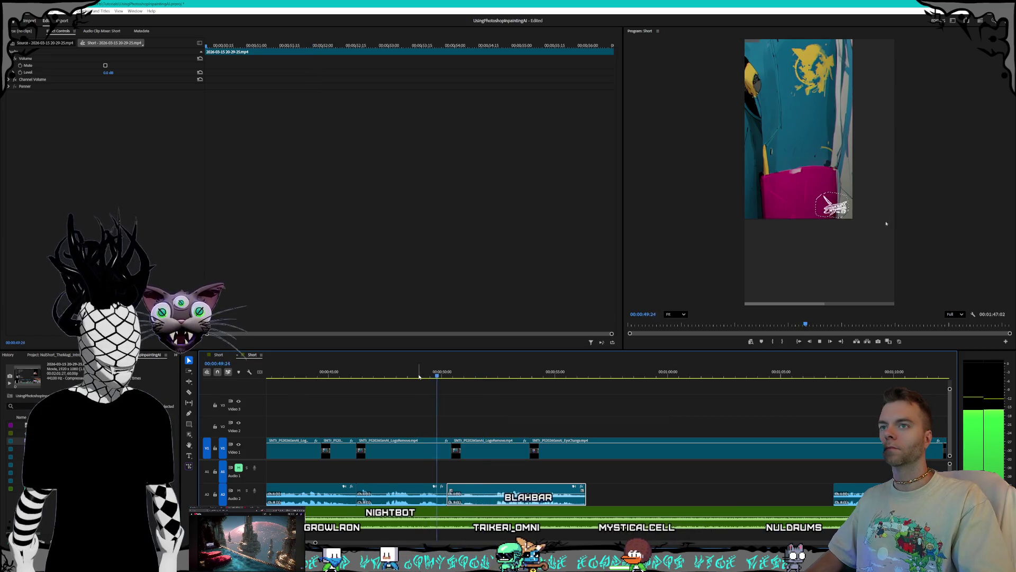
pyautogui.press('space')
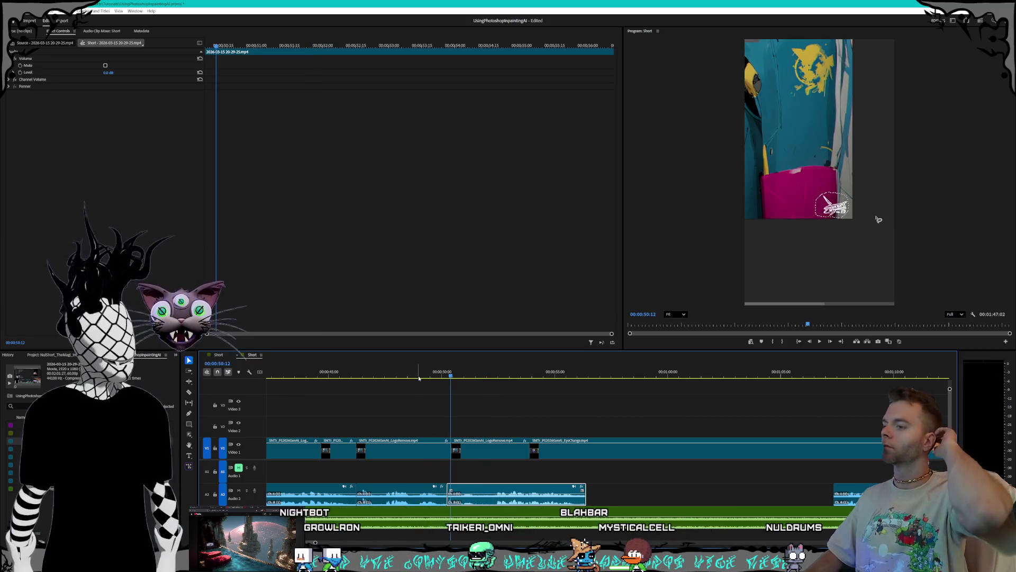
pyautogui.press('space')
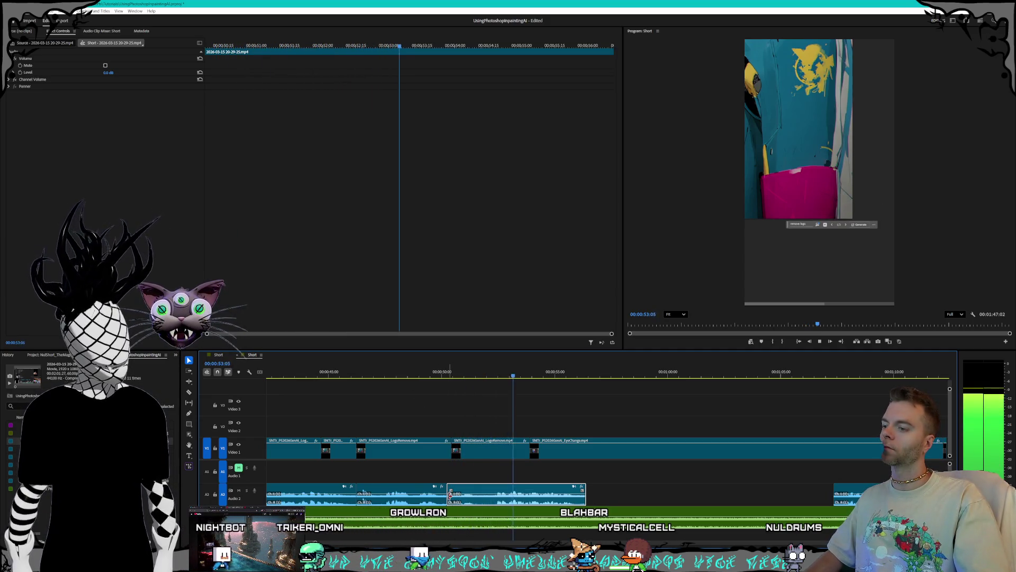
pyautogui.moveTo(452, 502); pyautogui.dragTo(512, 497)
# Step: Slide the A2 audio clip earlier toward the 00:00:50 mark, previewing along the way
pyautogui.click(513, 375)
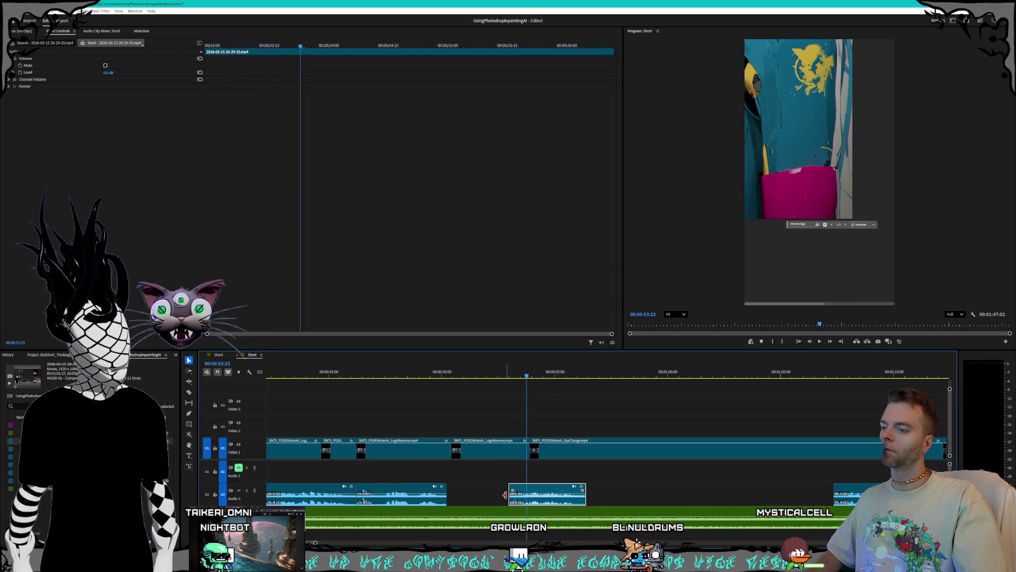
pyautogui.moveTo(537, 493); pyautogui.dragTo(454, 495)
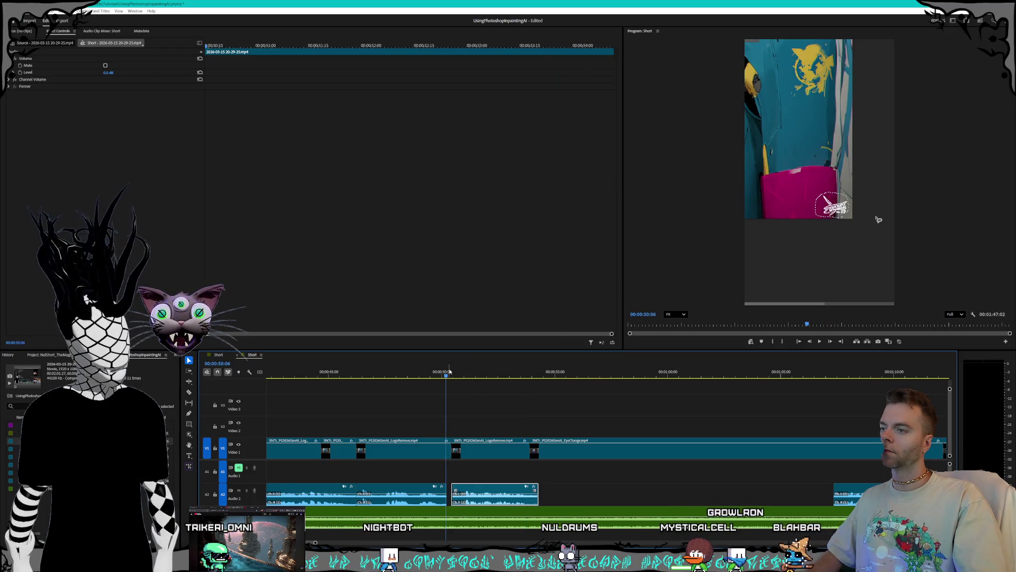
pyautogui.press('space')
pyautogui.moveTo(511, 493); pyautogui.dragTo(483, 497)
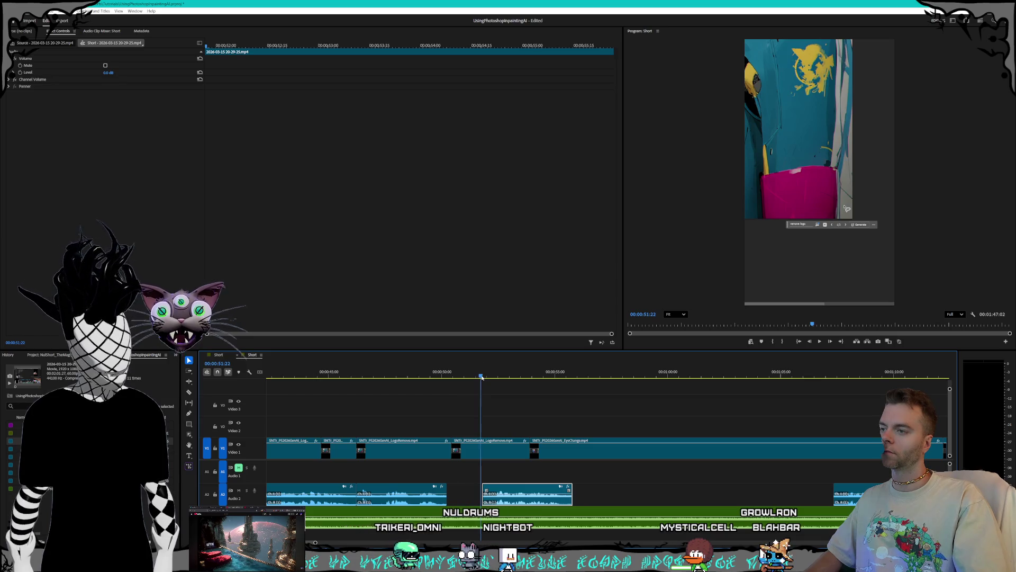
pyautogui.press('space')
pyautogui.moveTo(520, 492); pyautogui.dragTo(486, 490)
pyautogui.click(439, 371)
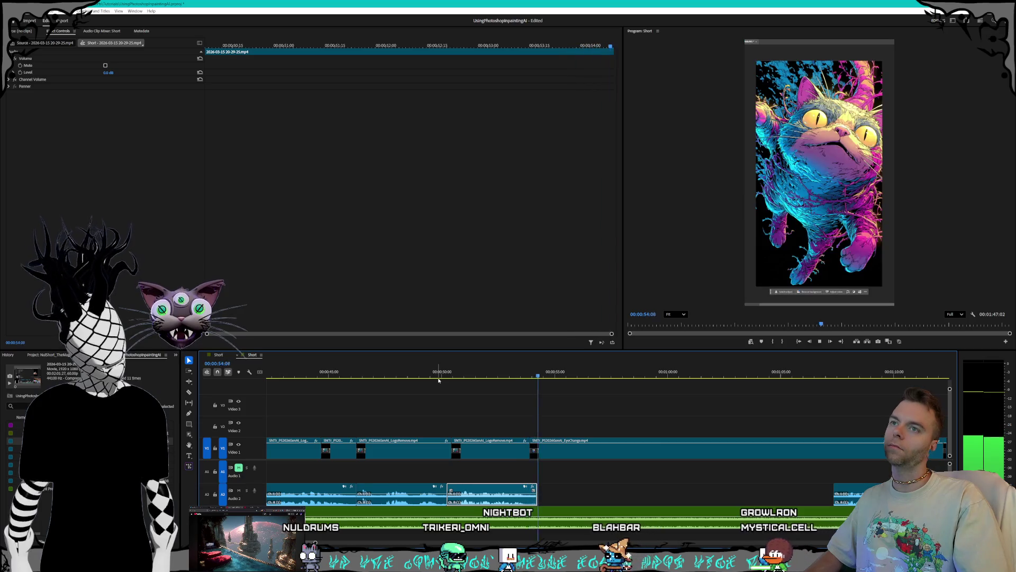
# Step: Trim the A2 clip's end slightly shorter and play it back
pyautogui.click(530, 496)
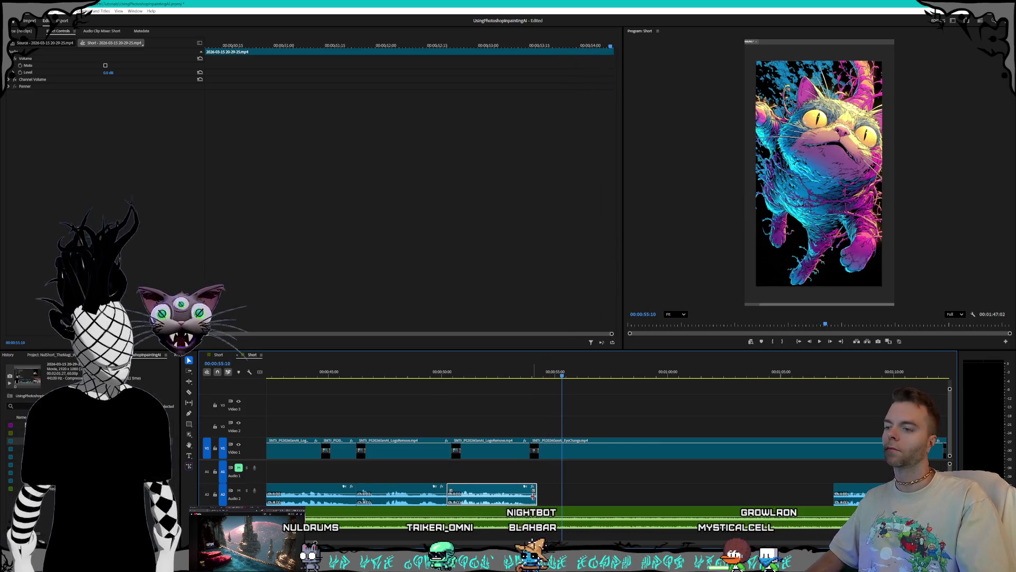
pyautogui.moveTo(531, 496); pyautogui.dragTo(524, 496)
pyautogui.press('space')
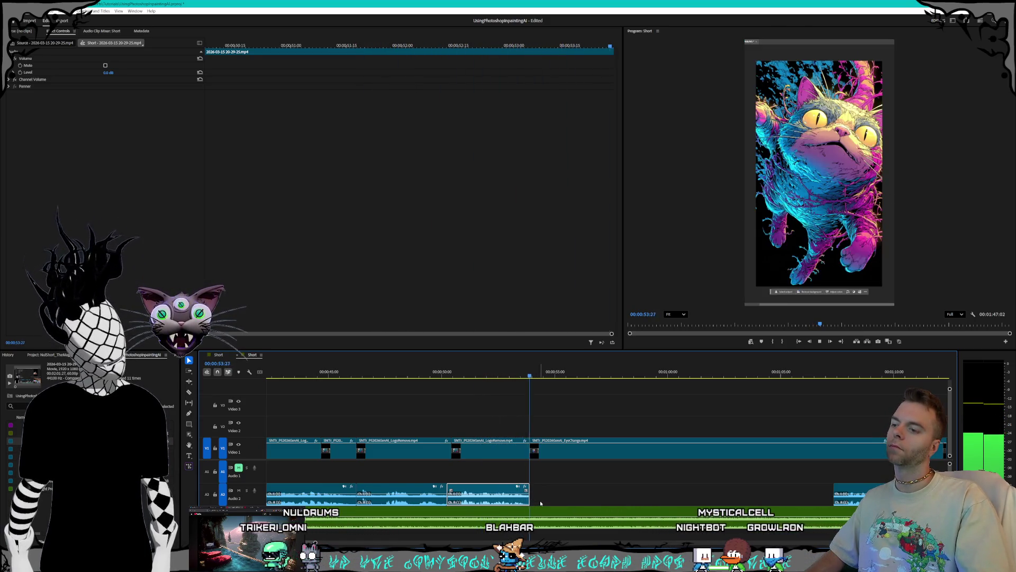
pyautogui.press('space')
pyautogui.scroll(-6, 608, 492)
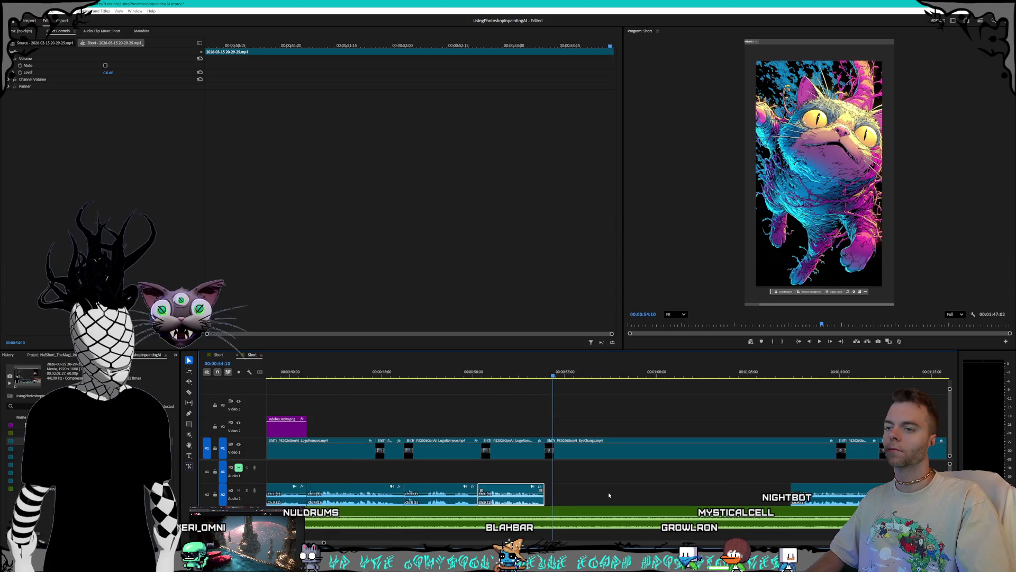
pyautogui.moveTo(618, 500); pyautogui.dragTo(573, 499)
pyautogui.scroll(6, 495, 499)
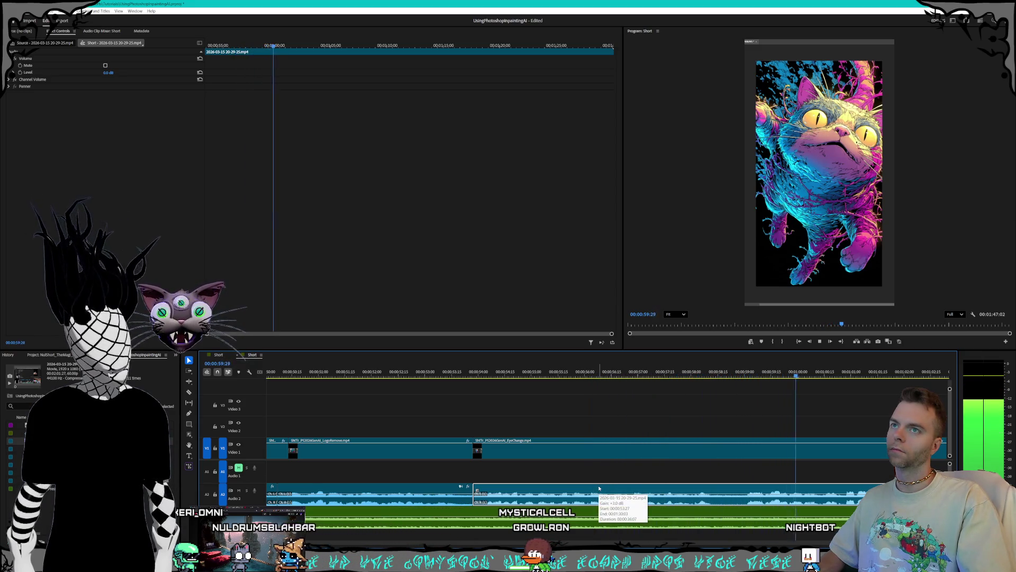
pyautogui.press('-')
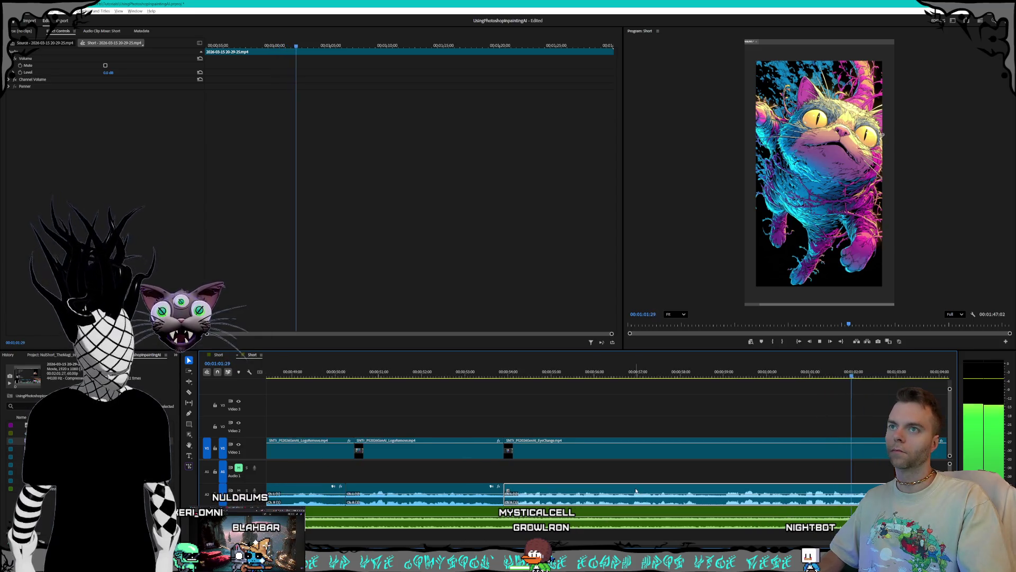
pyautogui.press('=')
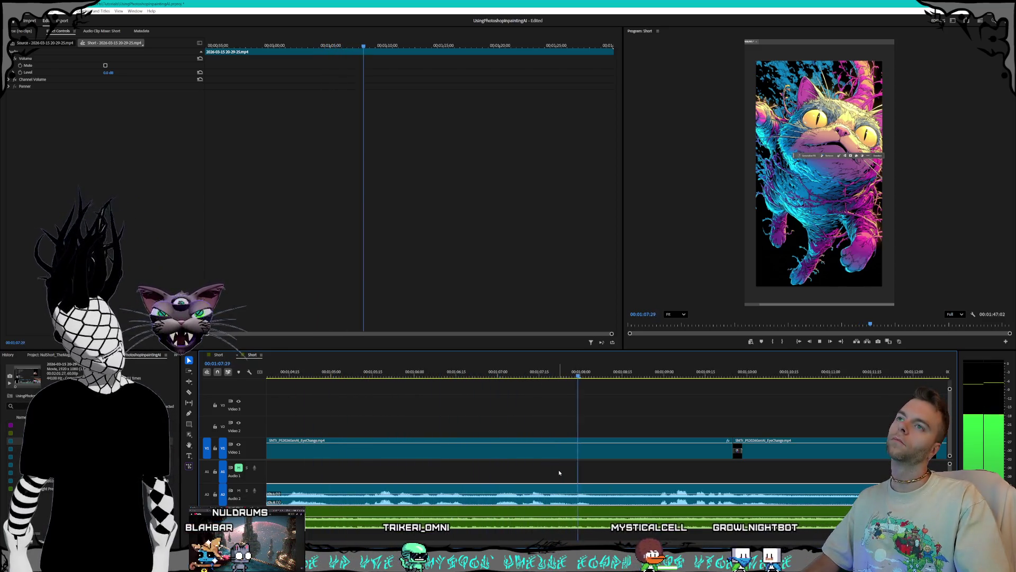
pyautogui.scroll(5, 493, 487)
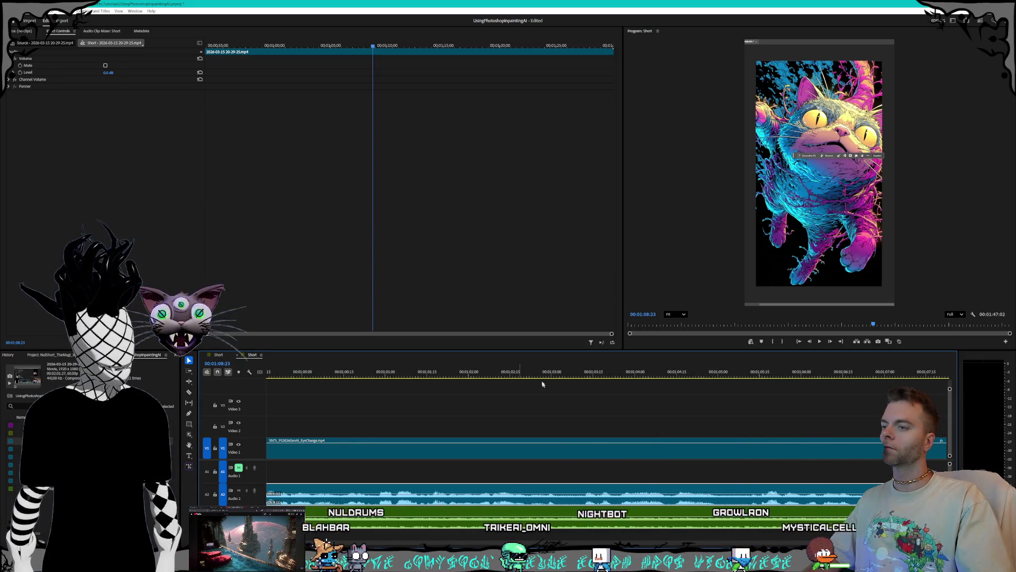
pyautogui.click(549, 374)
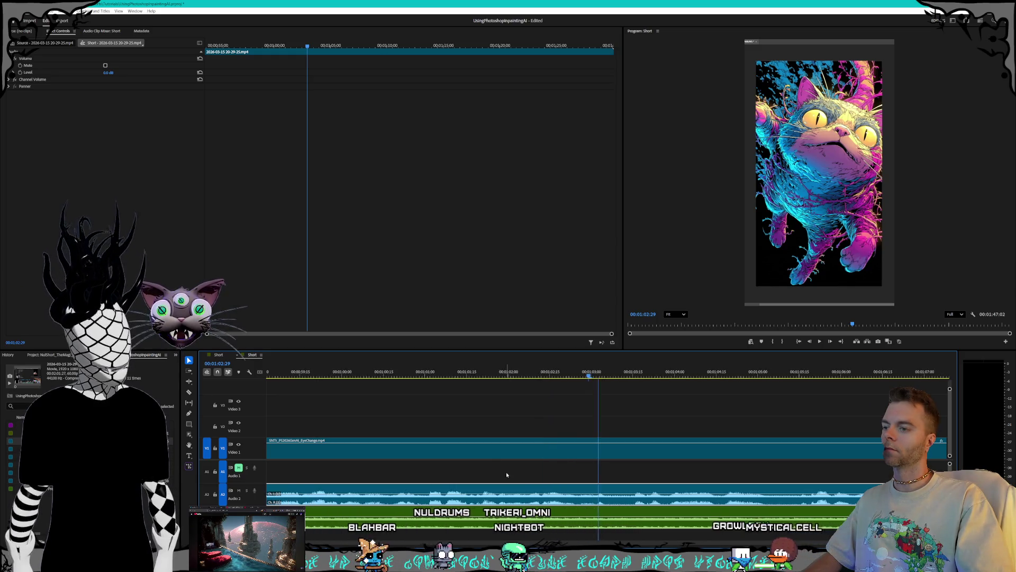
pyautogui.scroll(-5, 506, 471)
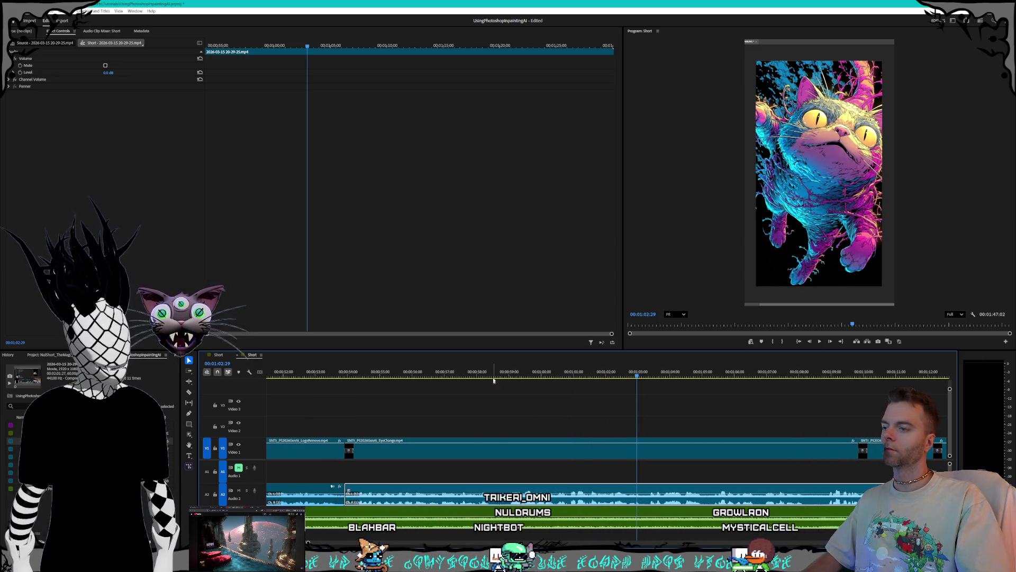
pyautogui.scroll(3, 484, 464)
pyautogui.click(413, 375)
pyautogui.press('space')
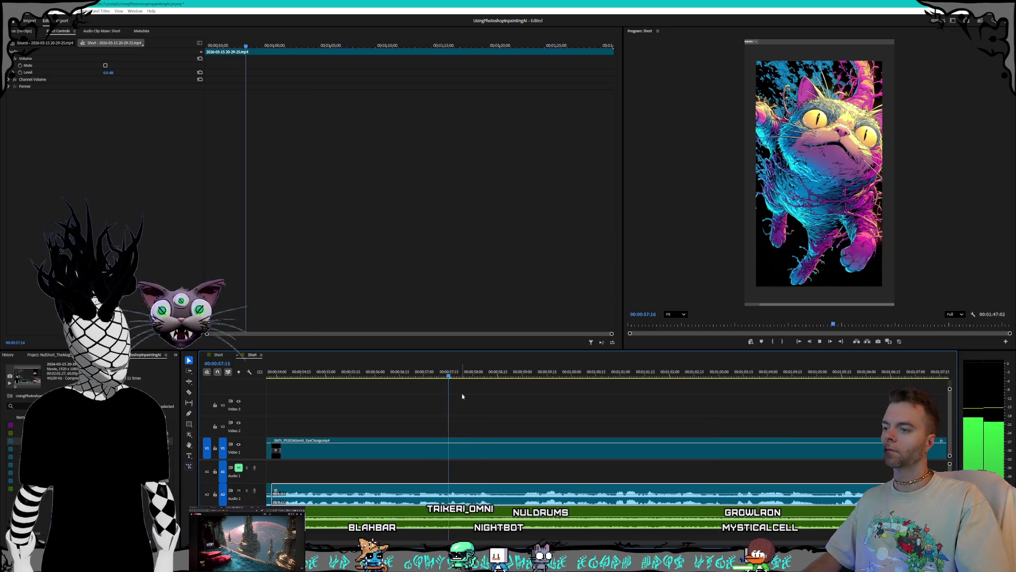
pyautogui.press('space')
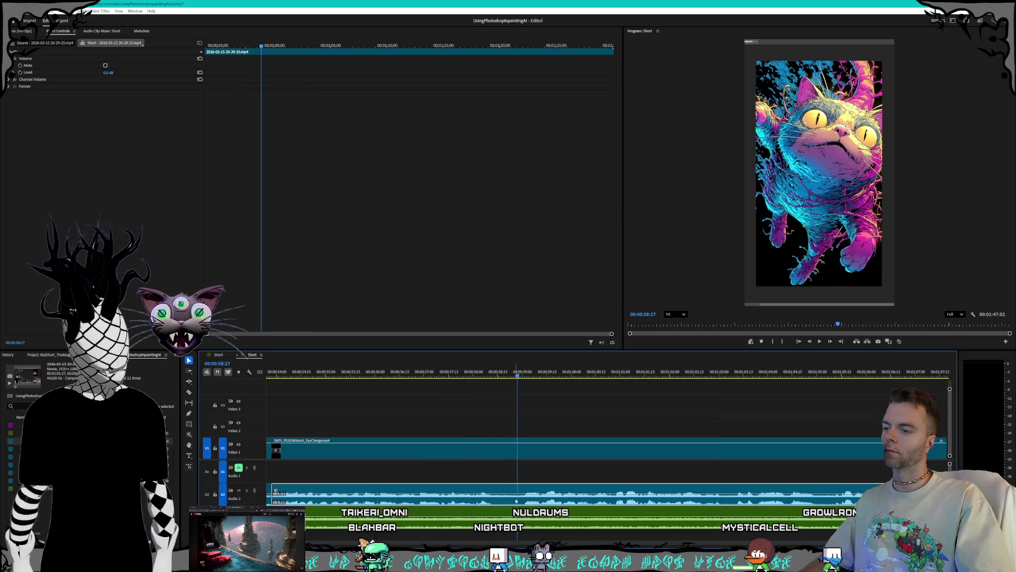
pyautogui.click(512, 499)
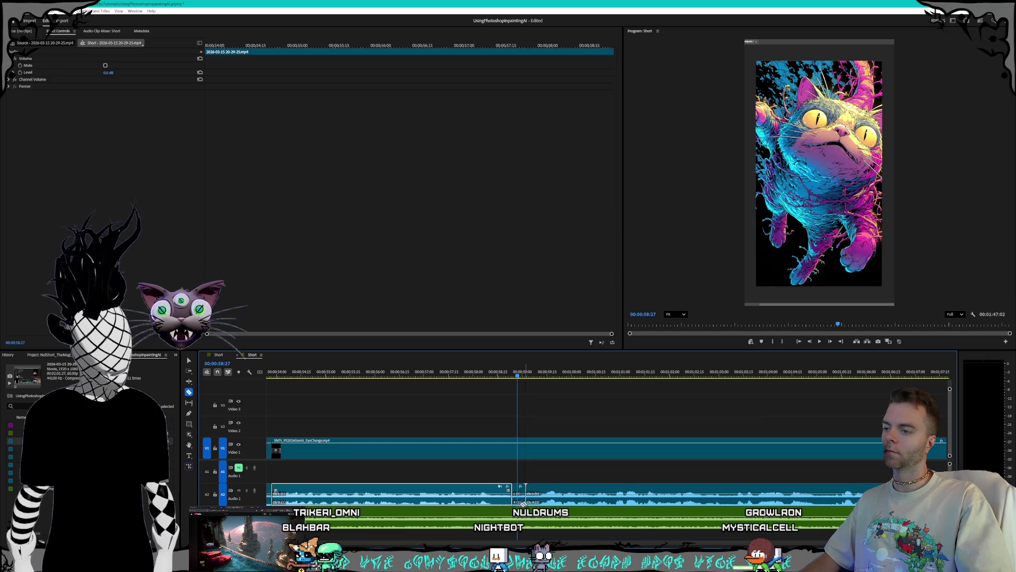
pyautogui.click(522, 496)
pyautogui.press('Delete')
pyautogui.press('space')
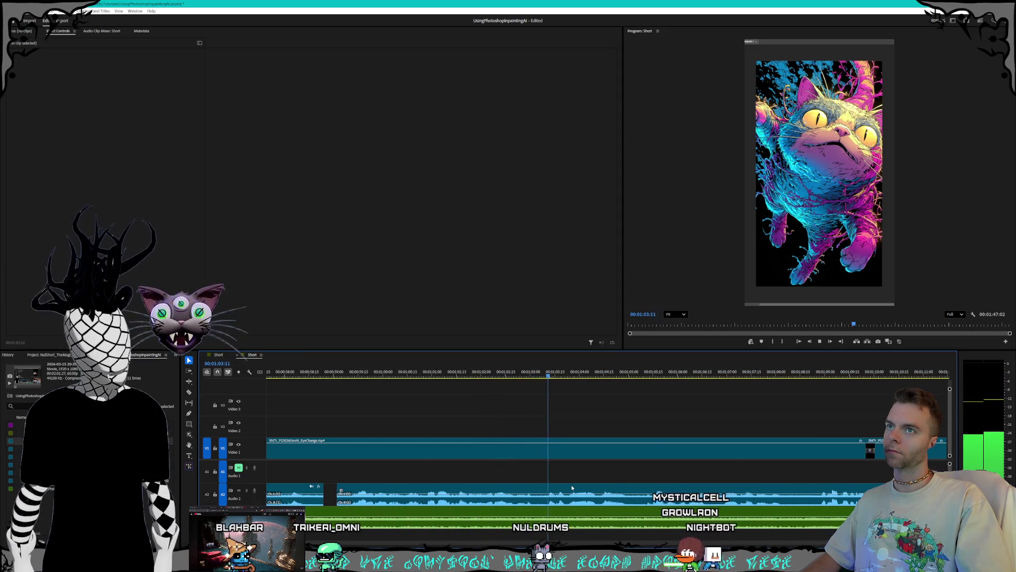
pyautogui.press('space')
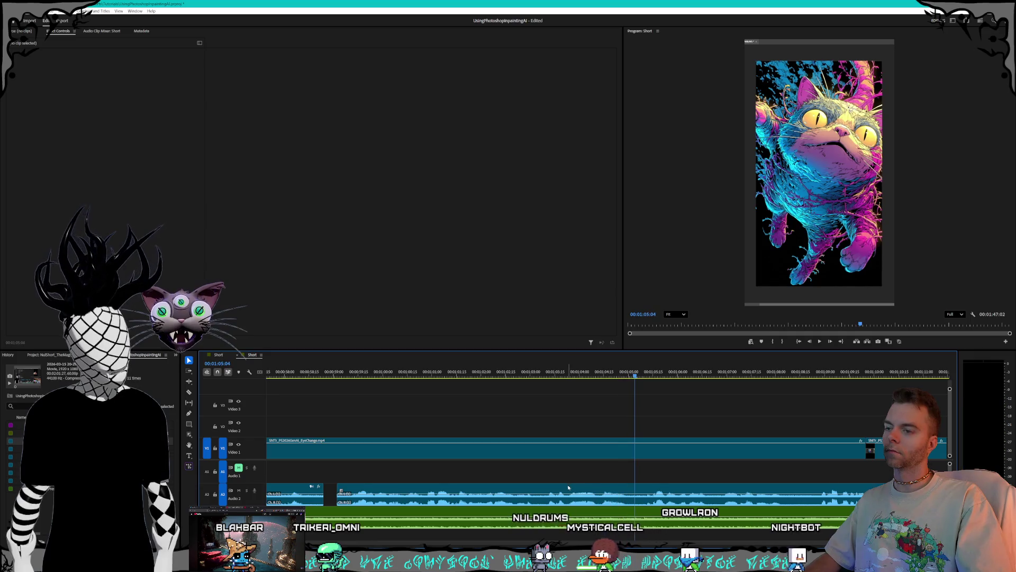
pyautogui.click(519, 373)
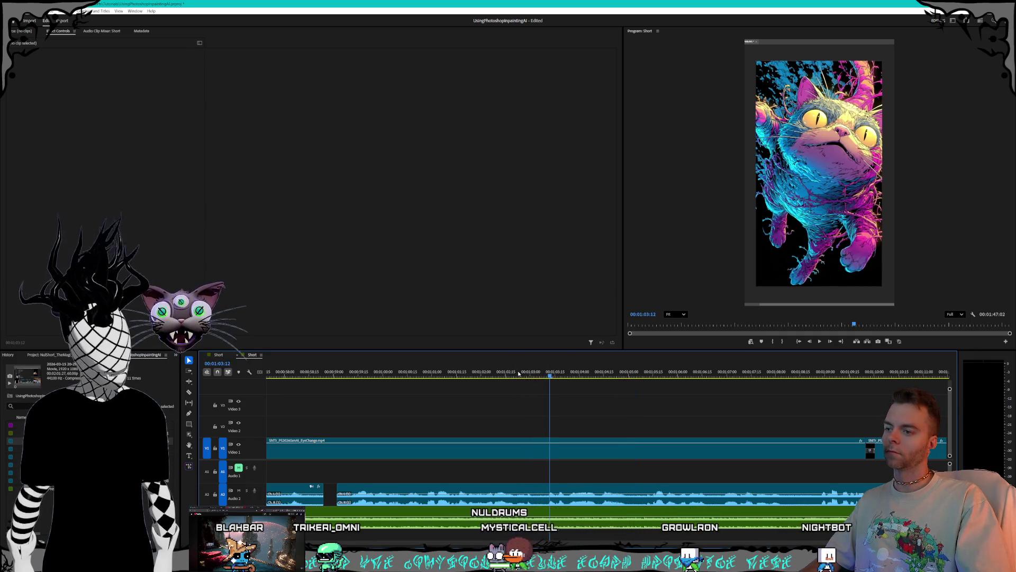
pyautogui.moveTo(549, 375); pyautogui.dragTo(548, 374)
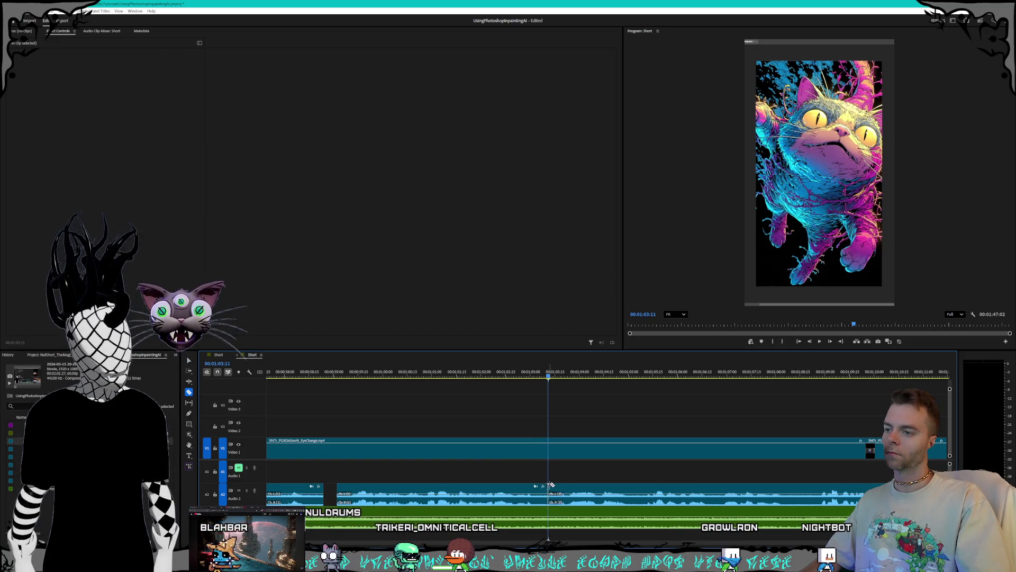
# Step: Shift the Audio 2 clip after the 1:03 mark later to open a silent gap, then review playback
pyautogui.click(566, 490)
pyautogui.moveTo(566, 490); pyautogui.dragTo(677, 493)
pyautogui.click(570, 372)
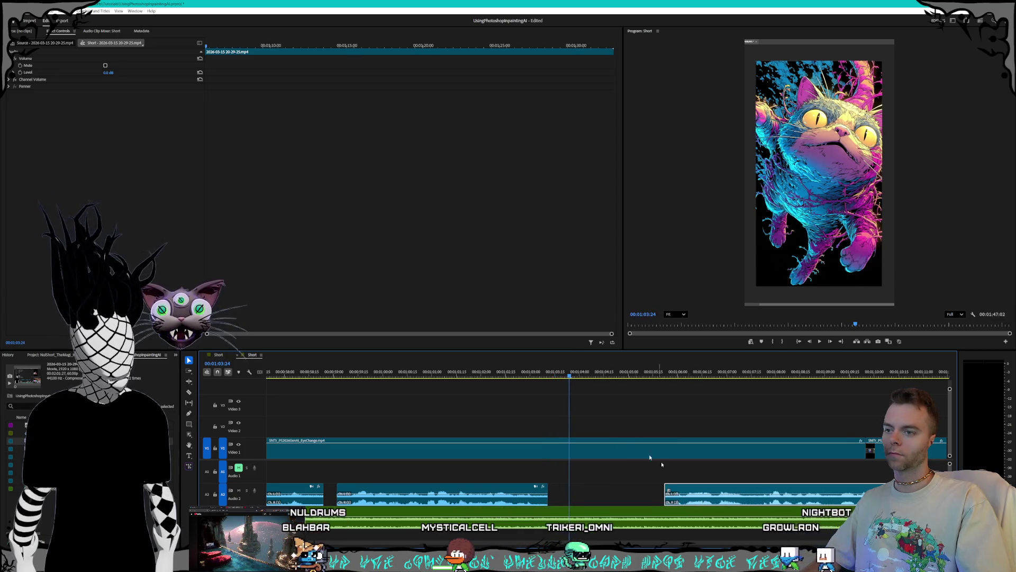
pyautogui.press('space')
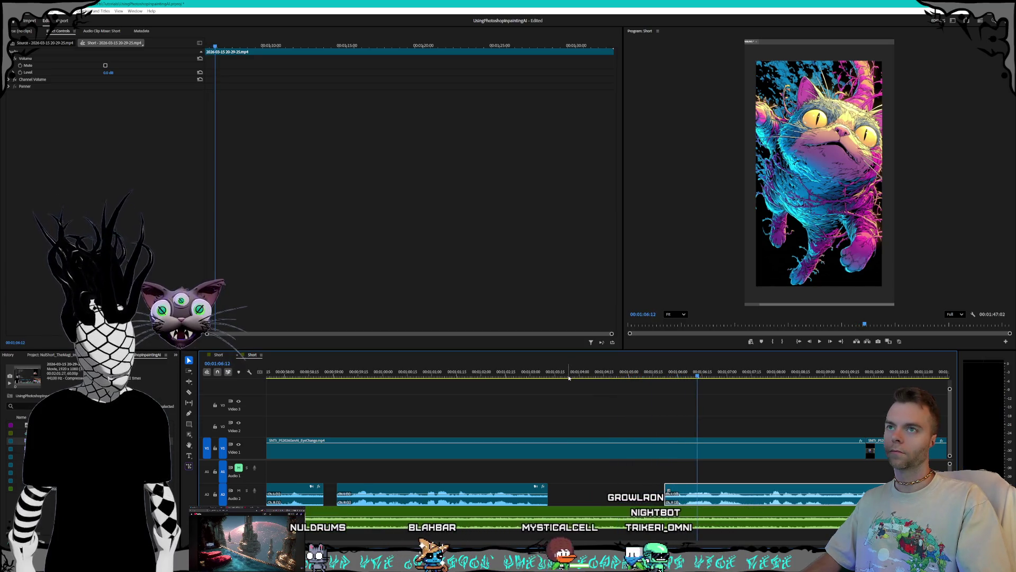
pyautogui.click(471, 372)
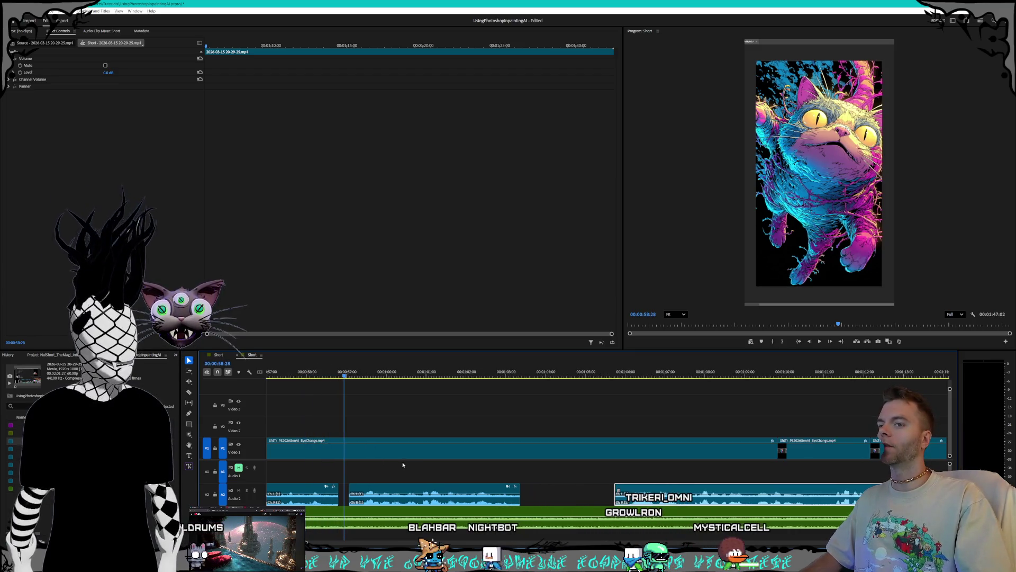
pyautogui.scroll(-2, 401, 462)
pyautogui.scroll(-2, 403, 463)
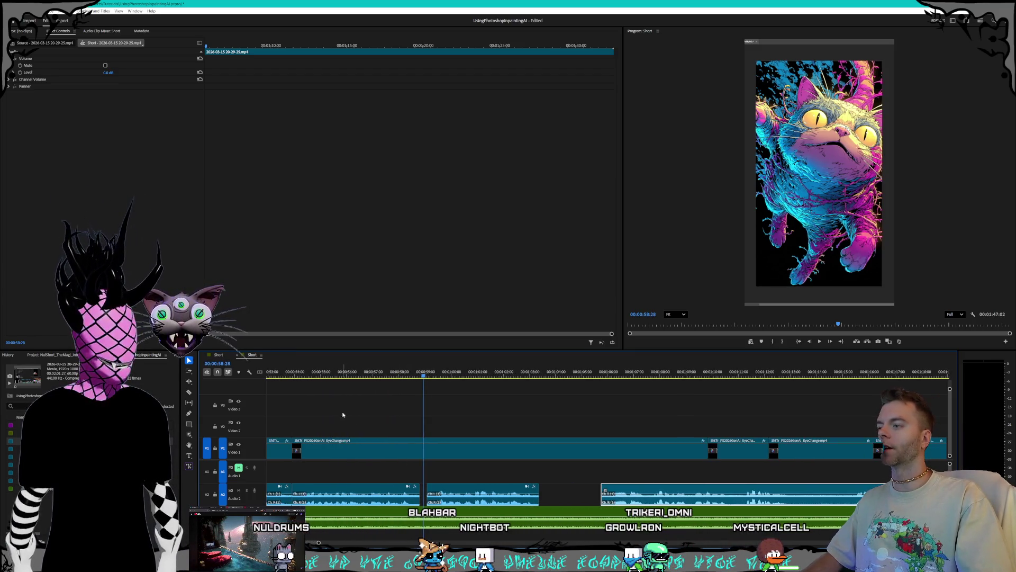
pyautogui.moveTo(287, 375); pyautogui.dragTo(332, 376)
pyautogui.press('space')
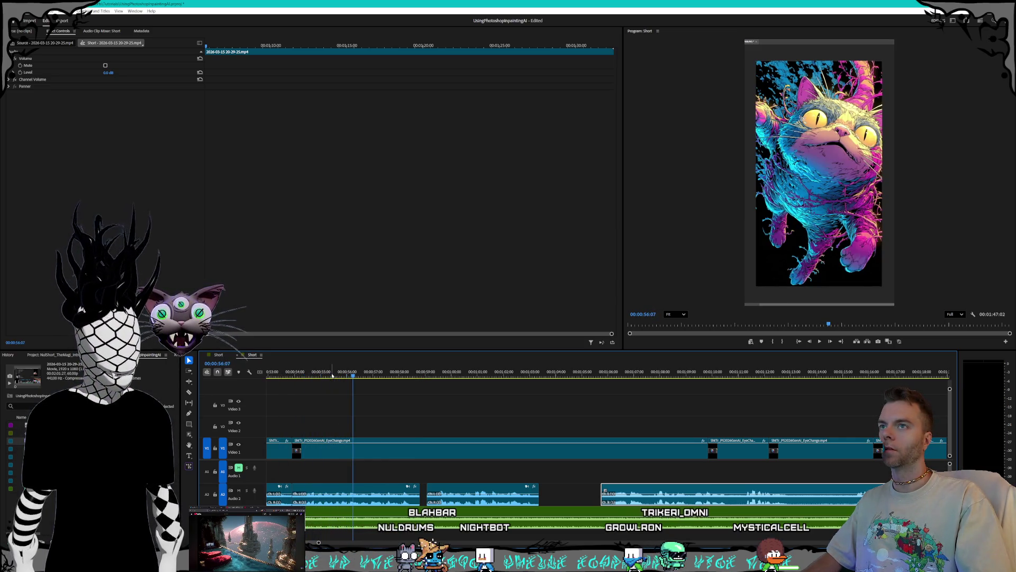
# Step: Set the V1 clip's speed to 200% and play it back from 54:09
pyautogui.rightClick(371, 450)
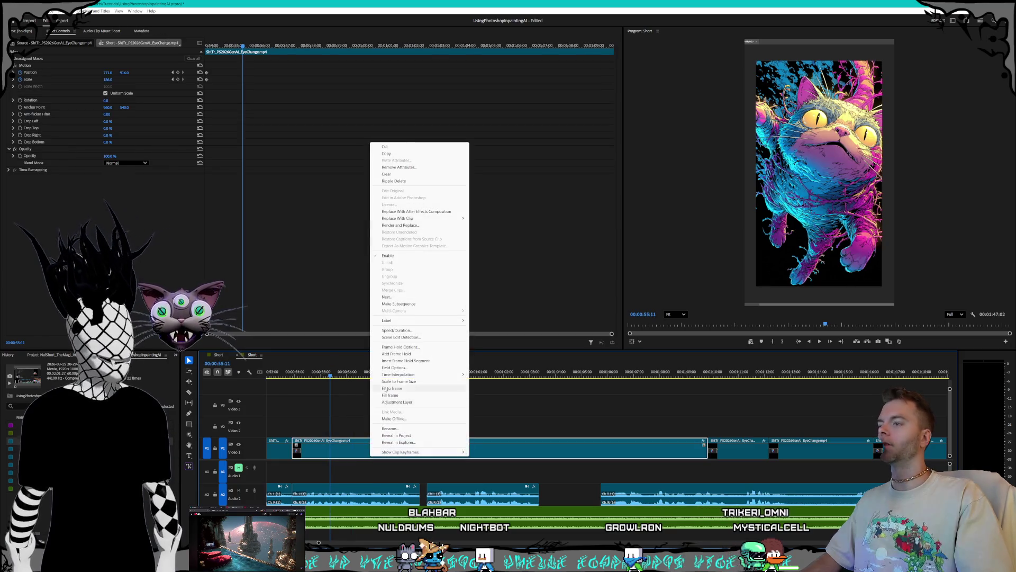
pyautogui.click(409, 331)
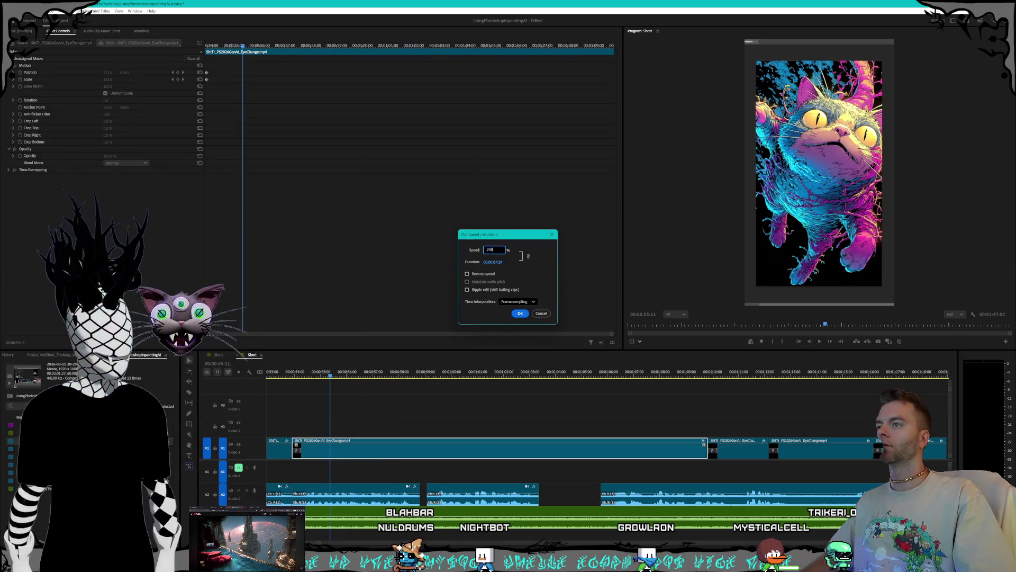
pyautogui.write('0')
pyautogui.press('Return')
pyautogui.click(303, 375)
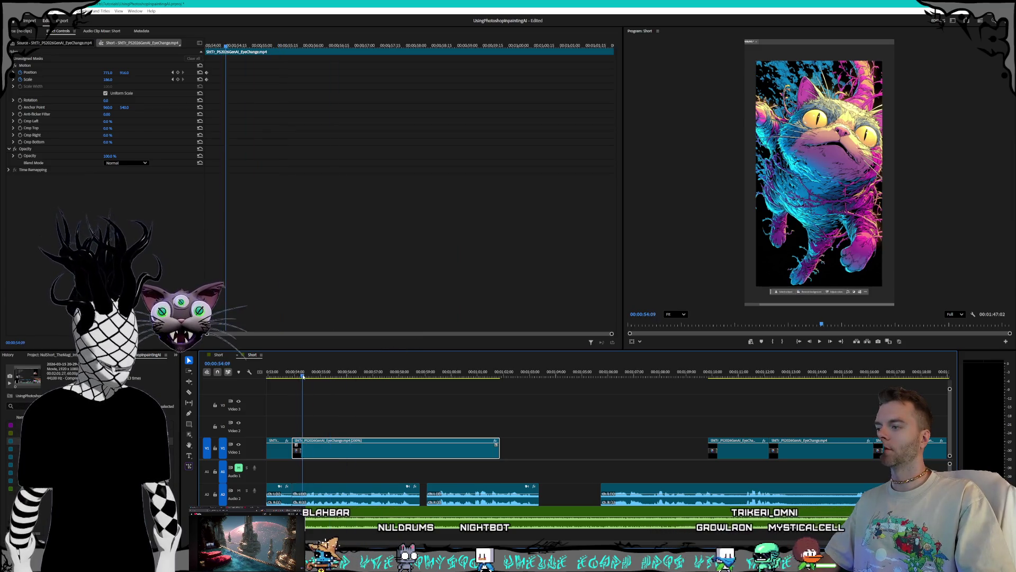
pyautogui.press('space')
pyautogui.scroll(5, 601, 429)
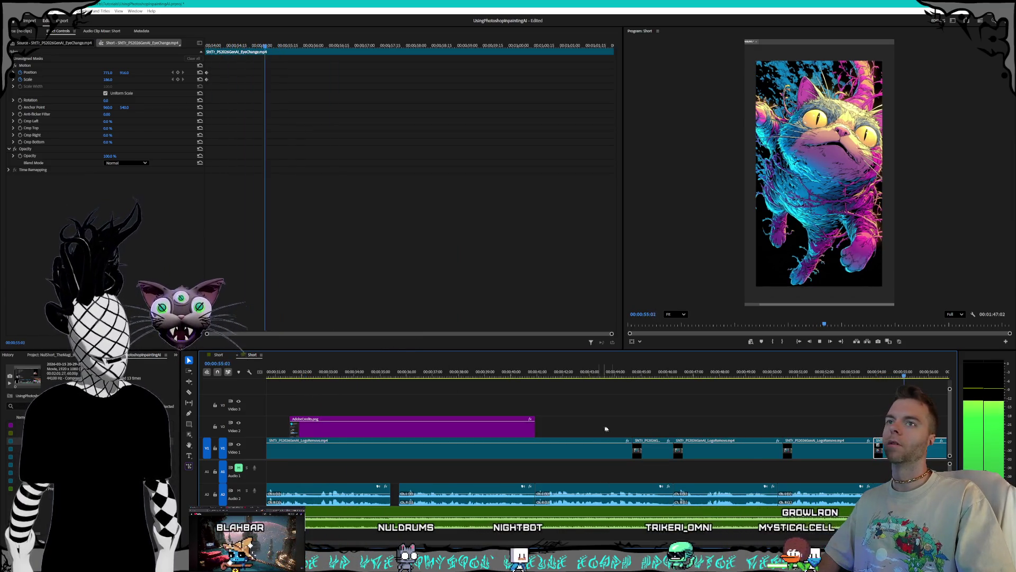
pyautogui.scroll(-4, 601, 429)
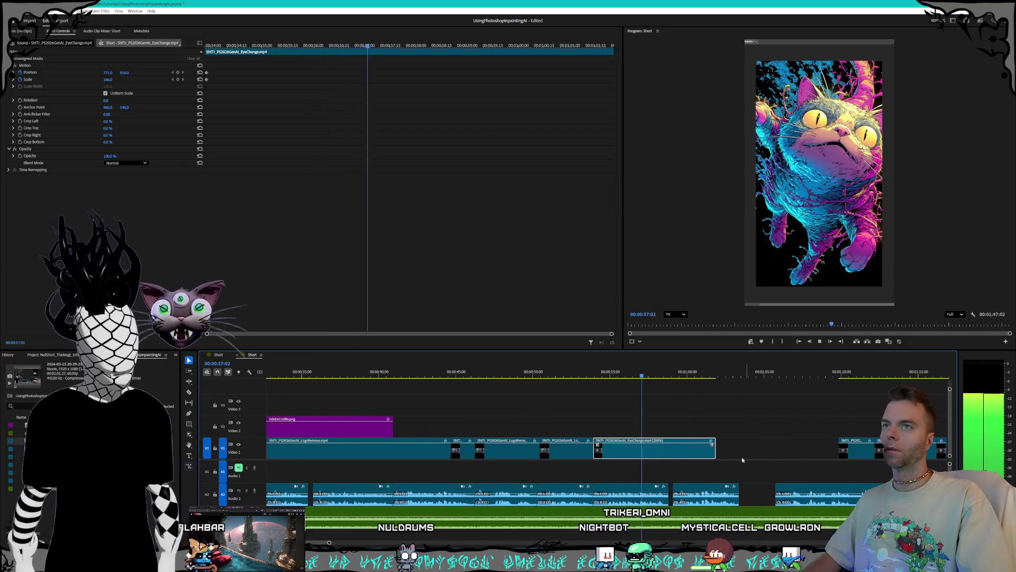
pyautogui.scroll(3, 736, 459)
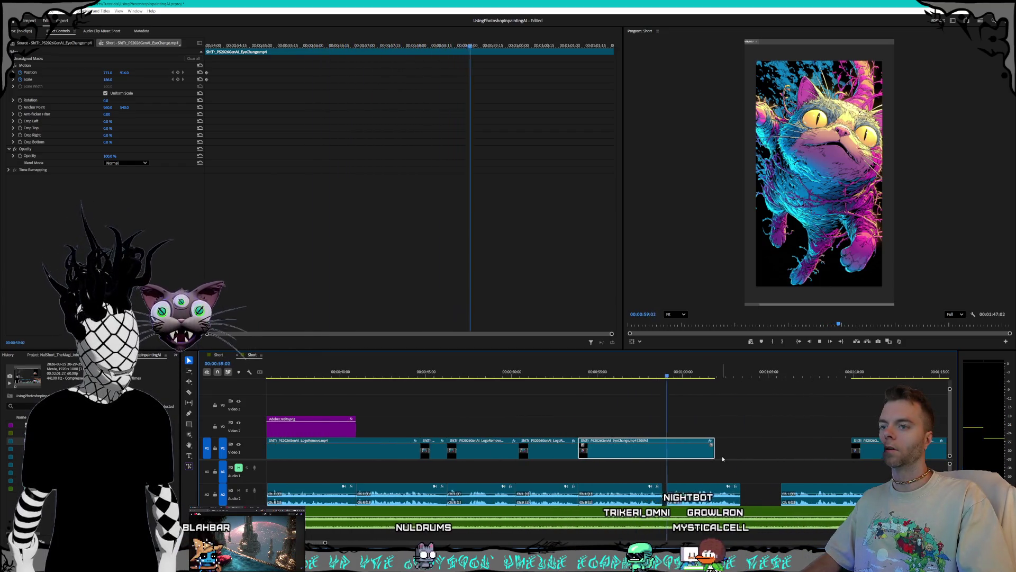
pyautogui.scroll(2, 722, 456)
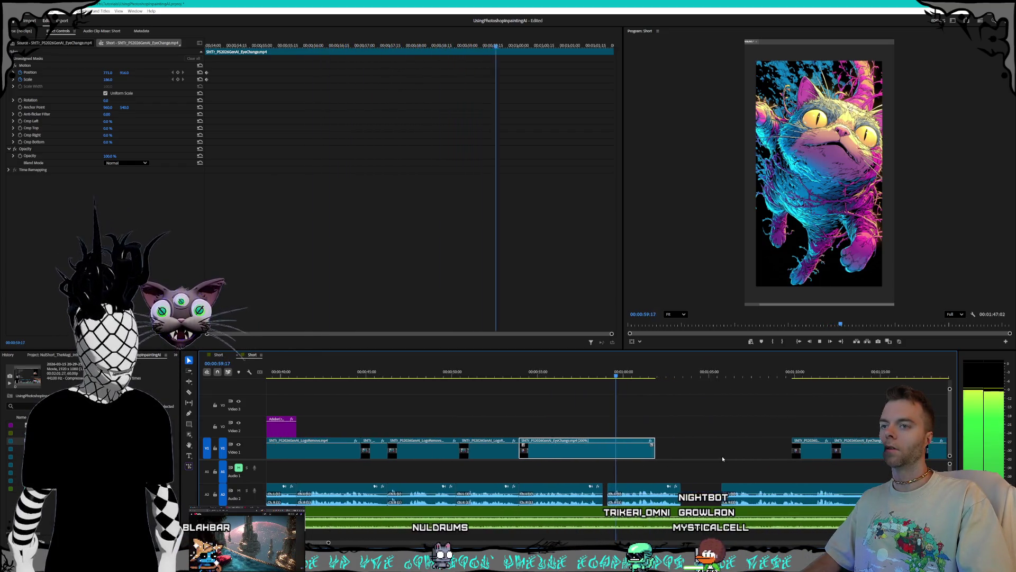
# Step: Retime the EyeChange clip to 170%, then 160%, and play it back from 53:29
pyautogui.rightClick(554, 451)
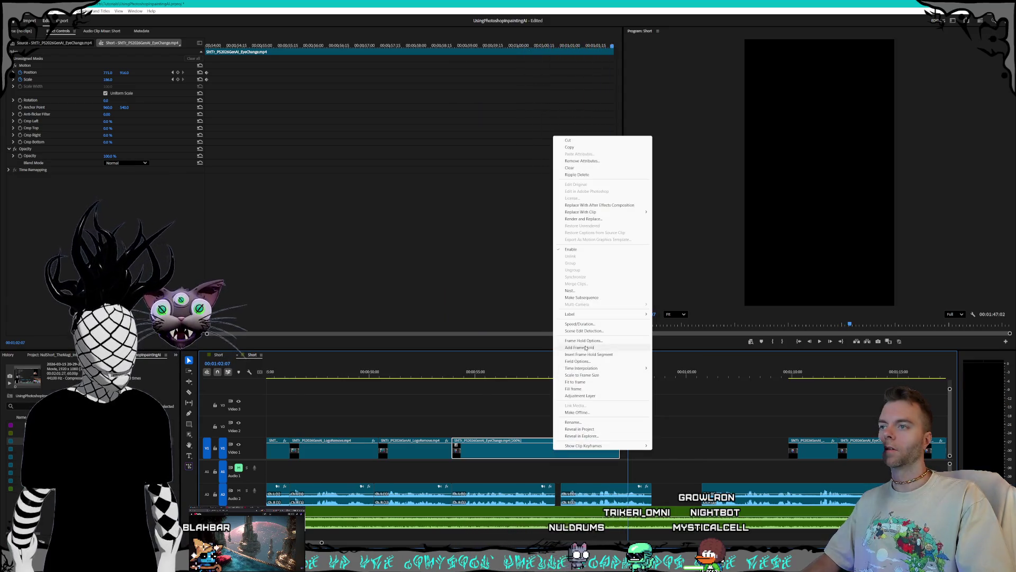
pyautogui.click(581, 324)
pyautogui.write('170')
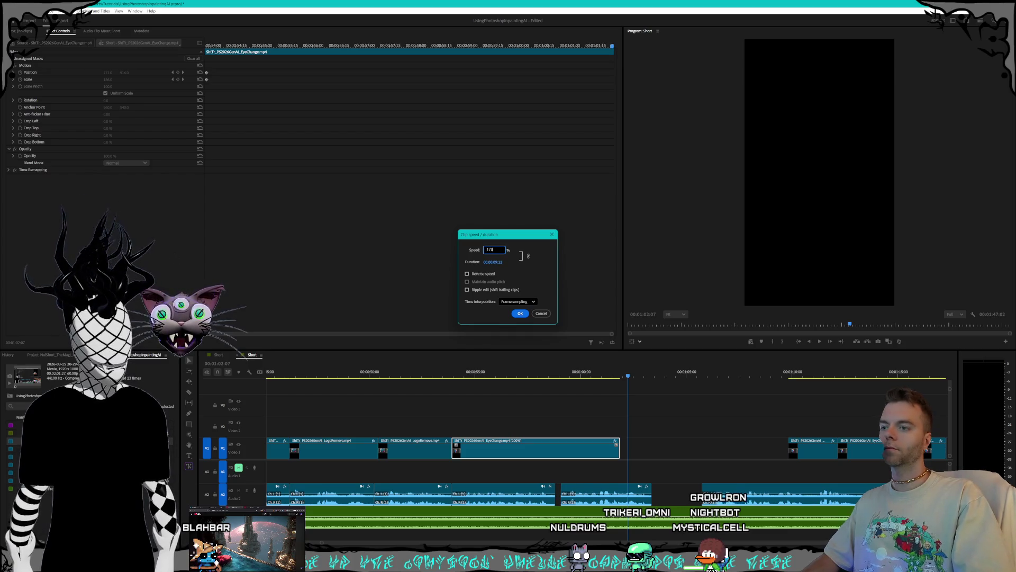
pyautogui.press('Return')
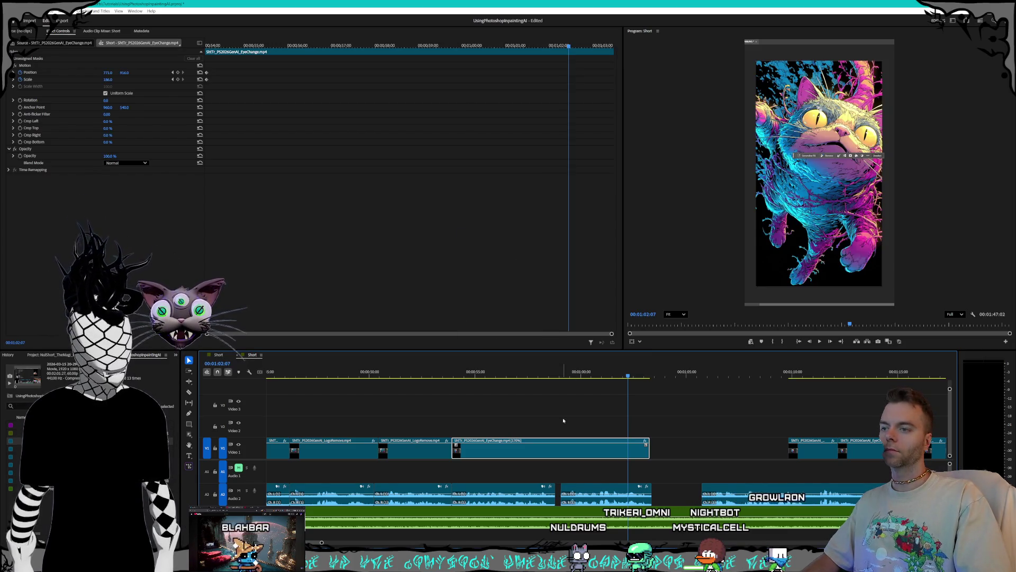
pyautogui.rightClick(572, 455)
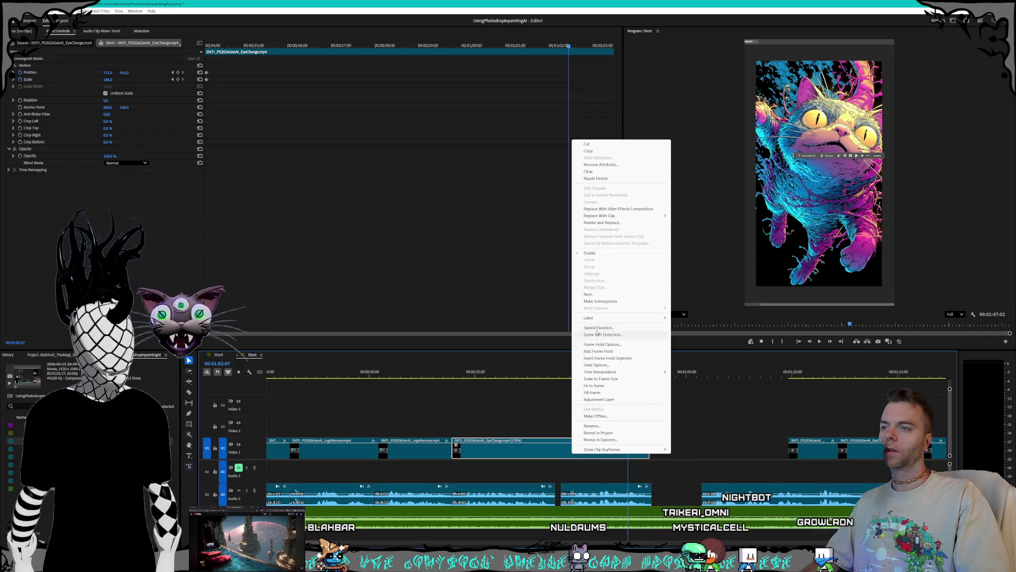
pyautogui.click(596, 327)
pyautogui.write('180')
pyautogui.press('Return')
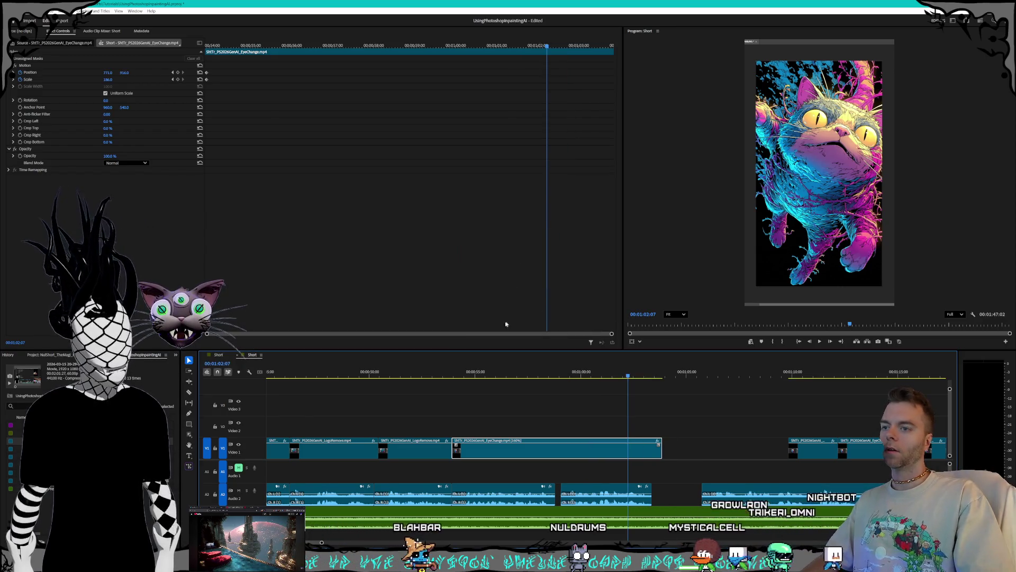
pyautogui.click(454, 372)
pyautogui.press('space')
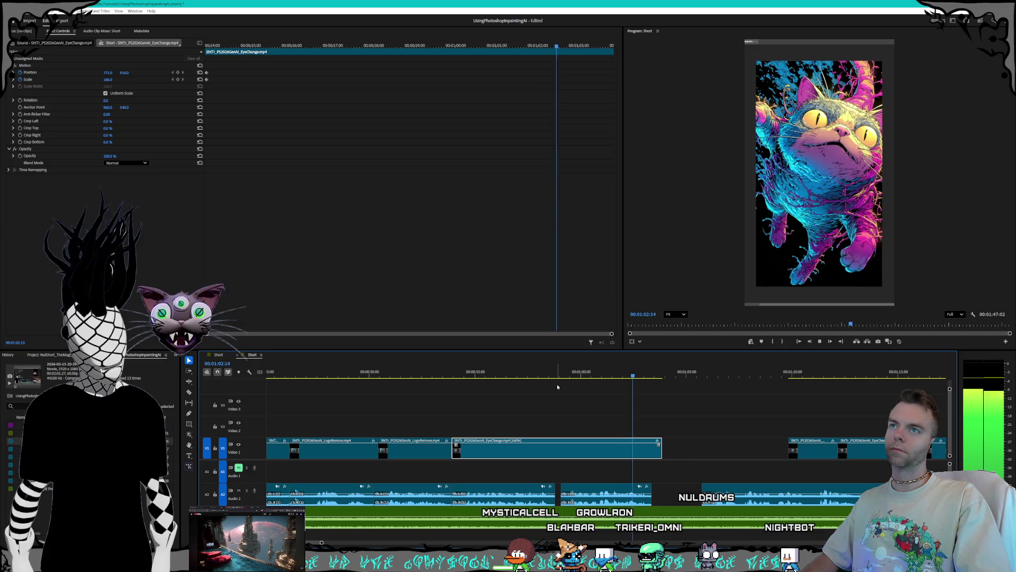
pyautogui.press('space')
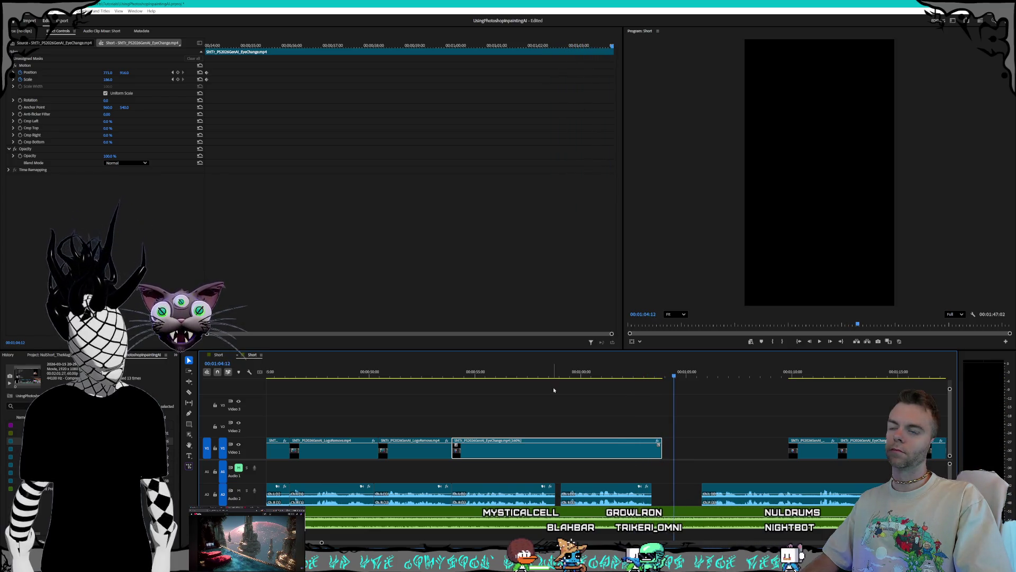
# Step: Replay around 1:02 and change the EyeChange clip's speed to 150%
pyautogui.click(683, 495)
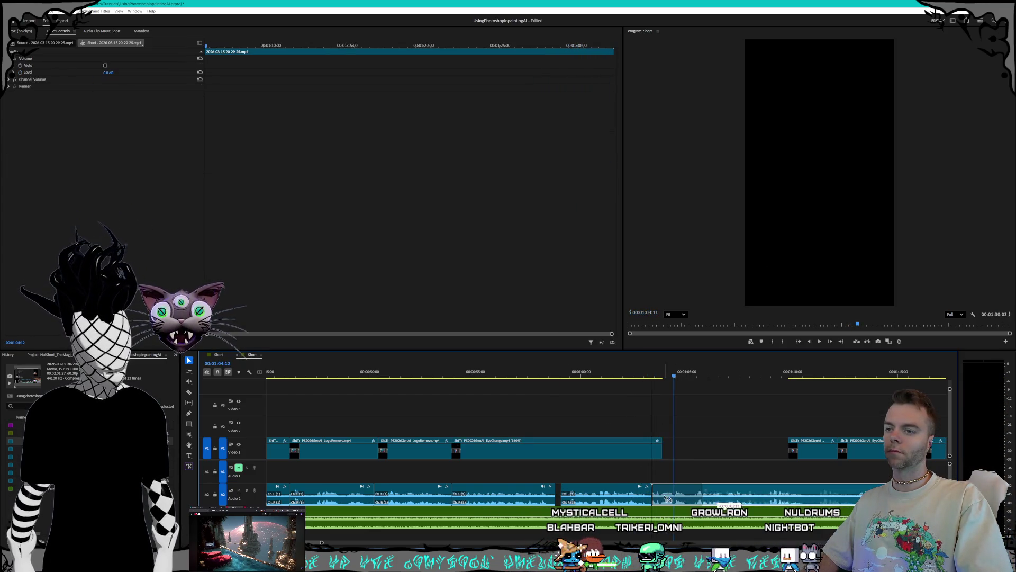
pyautogui.click(629, 371)
pyautogui.press('space')
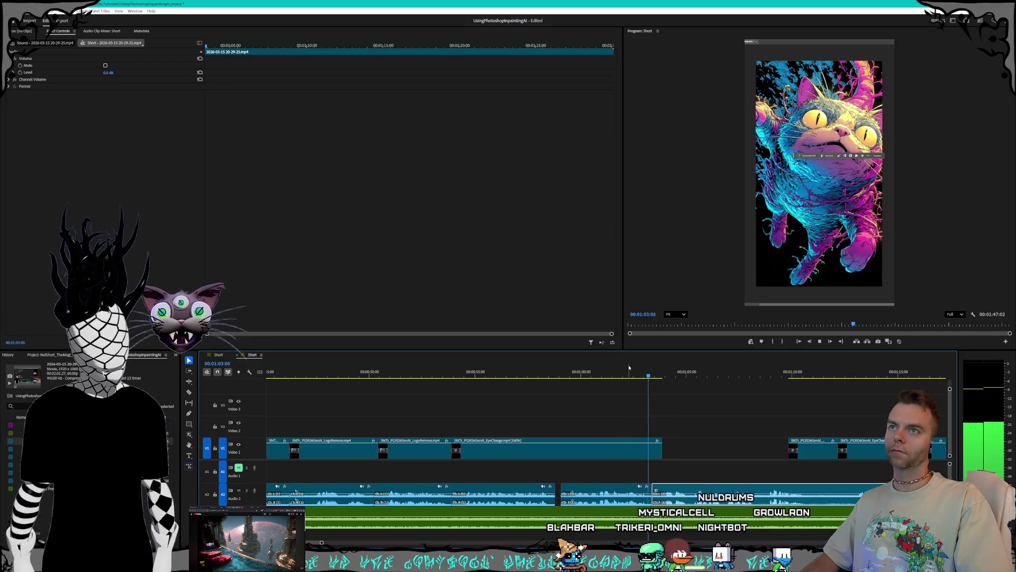
pyautogui.press('space')
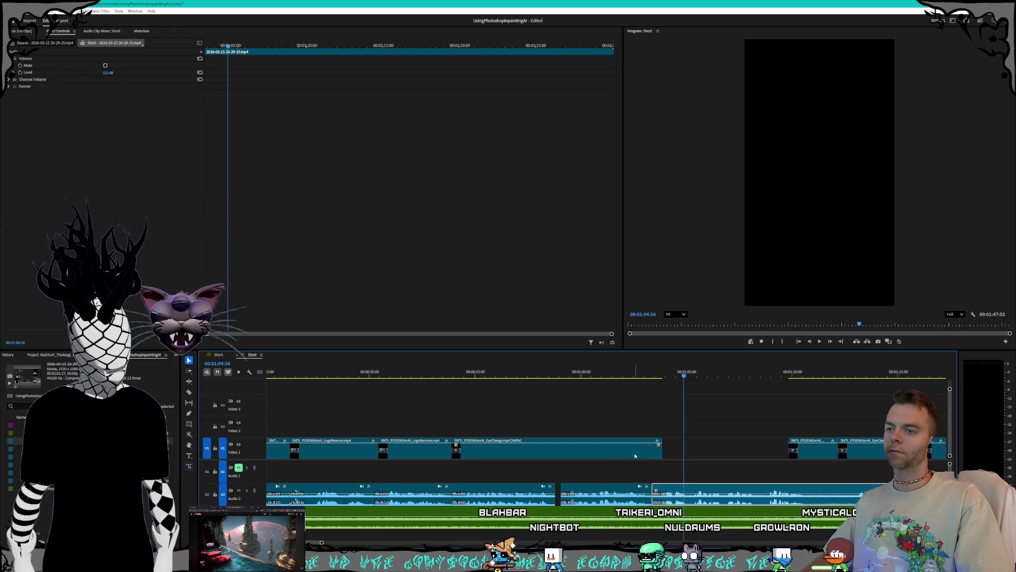
pyautogui.rightClick(636, 456)
pyautogui.click(684, 408)
pyautogui.write('18')
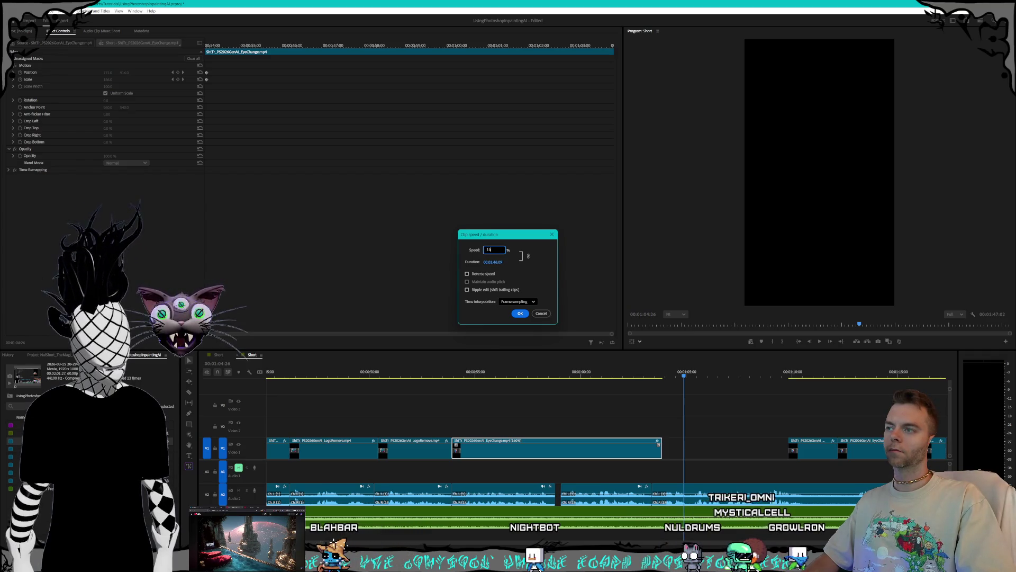
pyautogui.write('6.0')
pyautogui.press('Return')
pyautogui.click(622, 375)
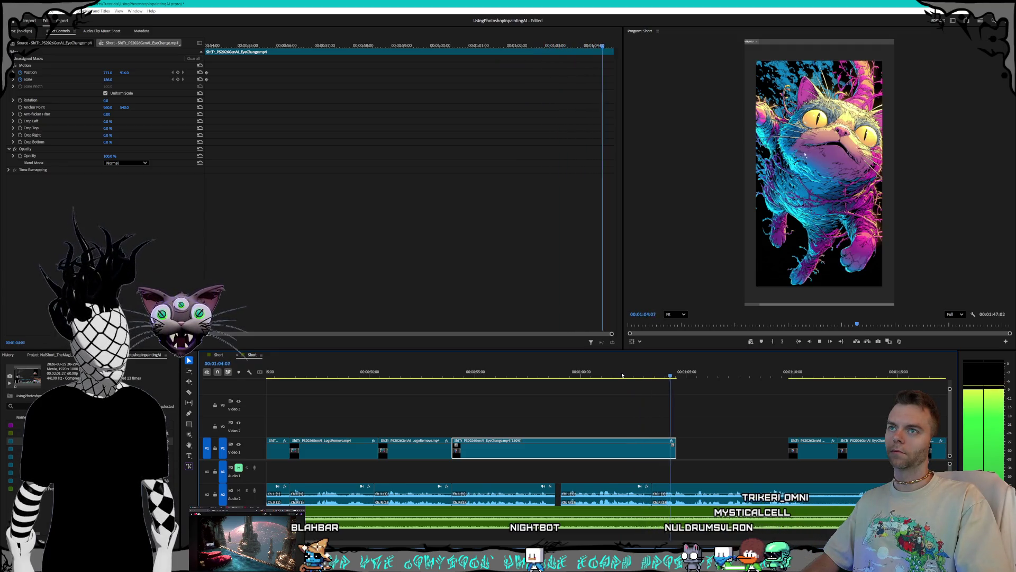
# Step: Set the EyeChange clip to 140% speed and play back to review it
pyautogui.rightClick(636, 456)
pyautogui.click(659, 333)
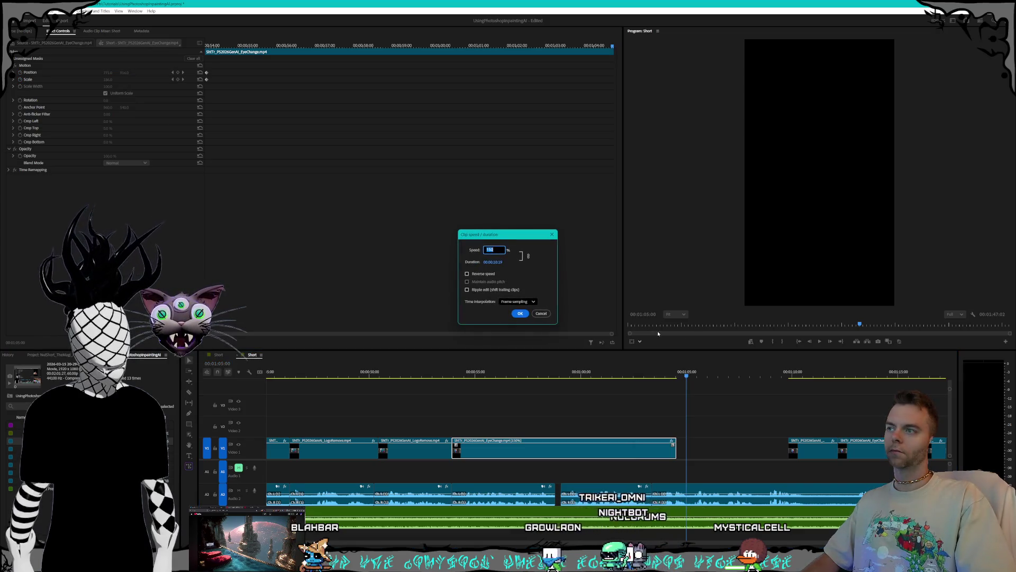
pyautogui.write('140')
pyautogui.press('Return')
pyautogui.click(635, 374)
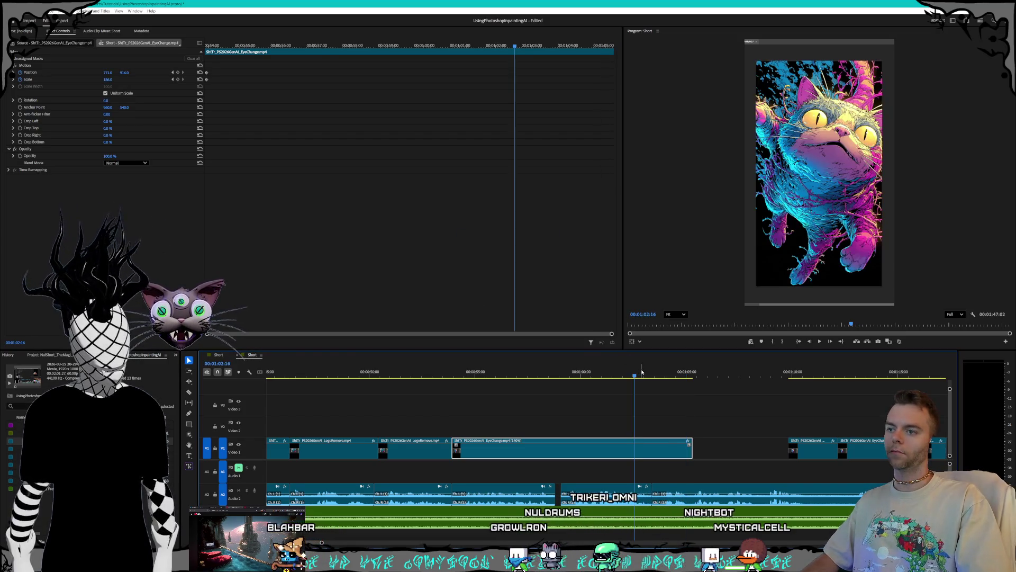
pyautogui.press('space')
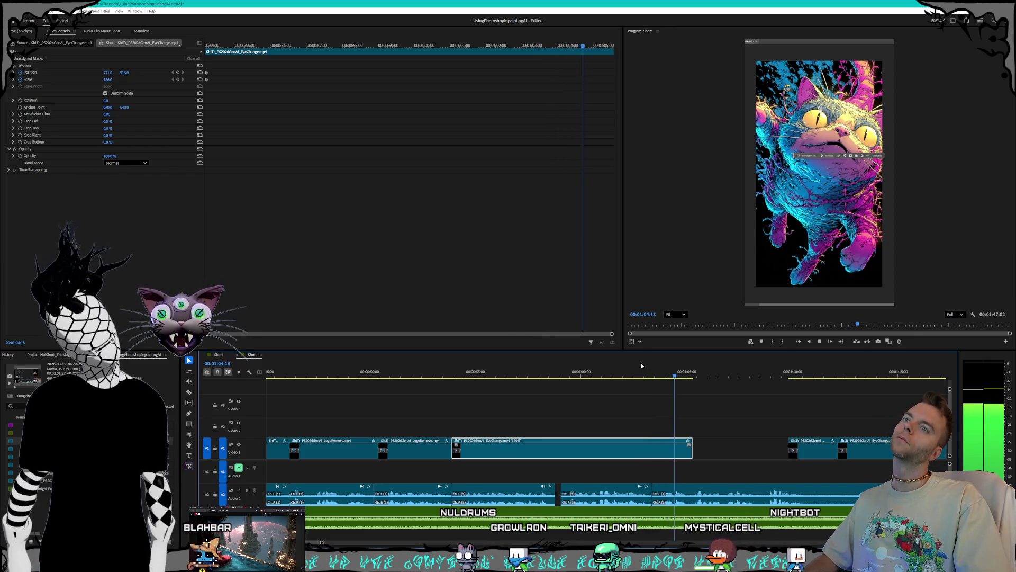
pyautogui.press('space')
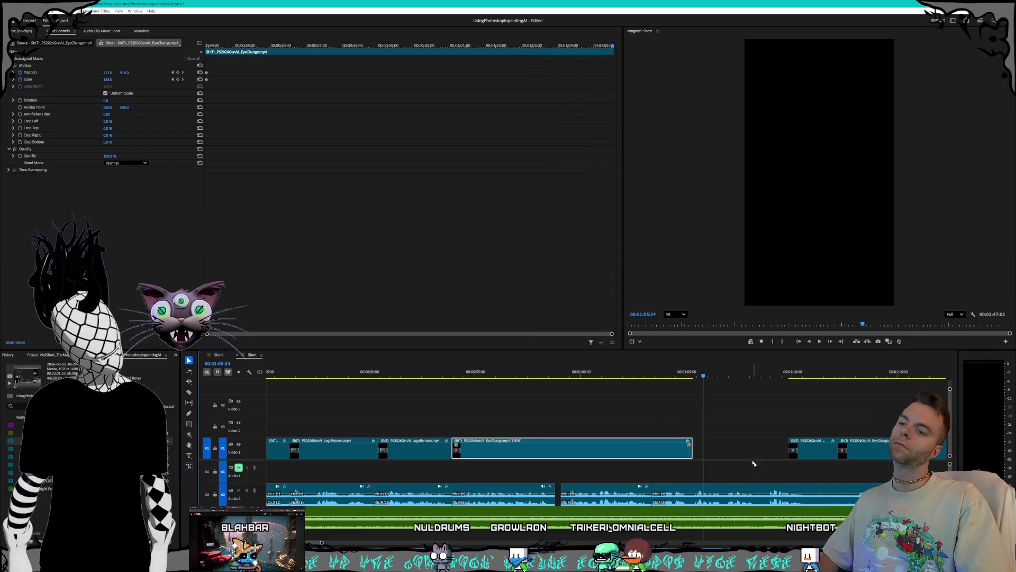
pyautogui.rightClick(750, 451)
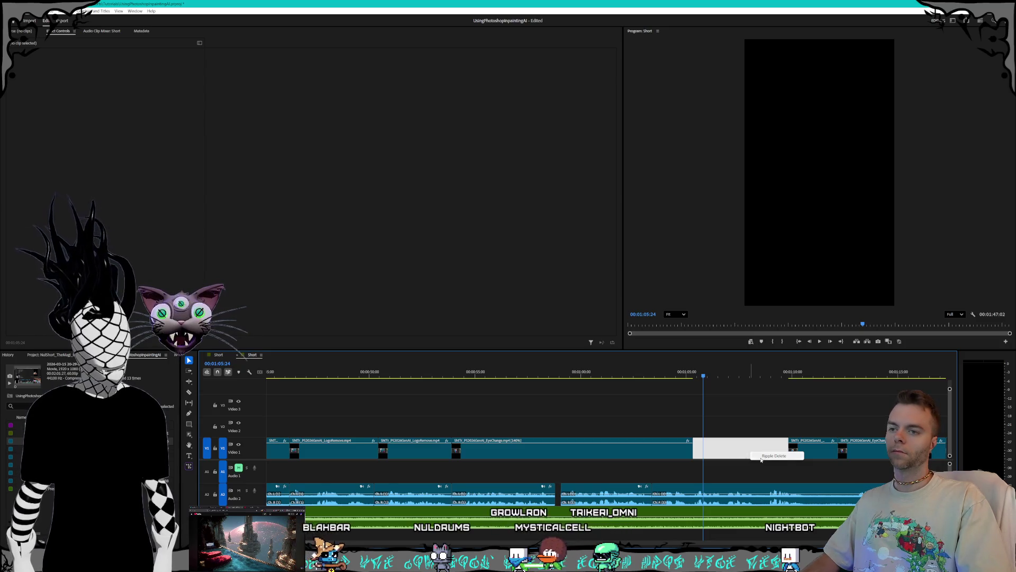
# Step: Ripple delete the gap after the EyeChange clip on V1 and play back the closed-up edit
pyautogui.click(761, 457)
pyautogui.press('space')
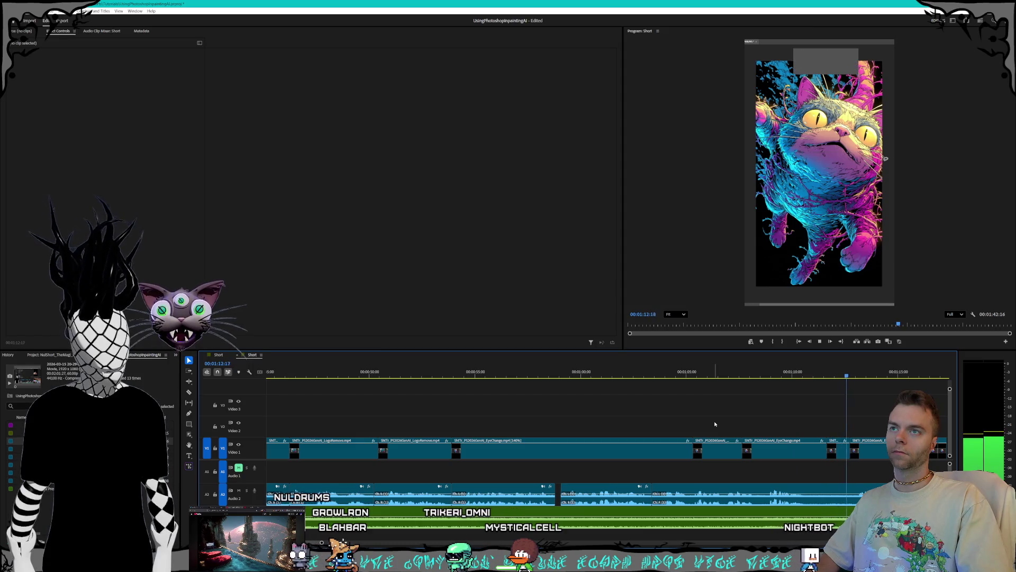
pyautogui.press('space')
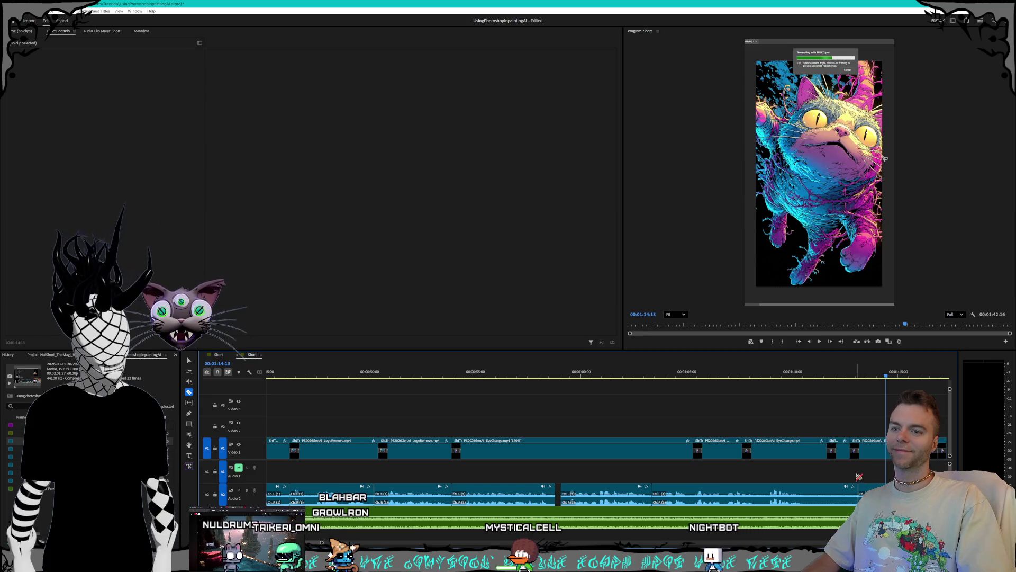
# Step: Move the A2 audio clip later to begin around 01:17, reviewing from 01:12
pyautogui.scroll(-4, 858, 477)
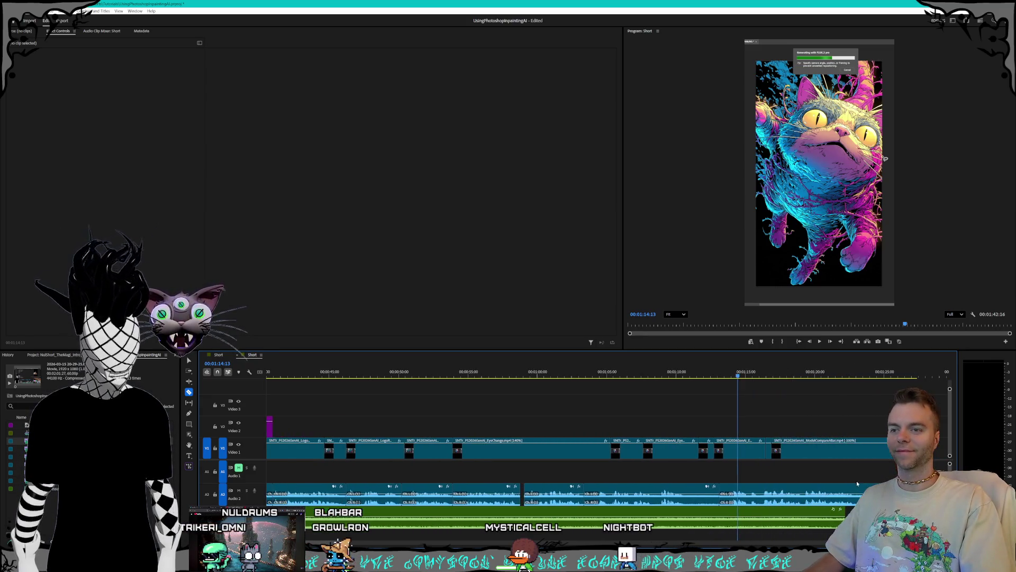
pyautogui.scroll(-3, 857, 483)
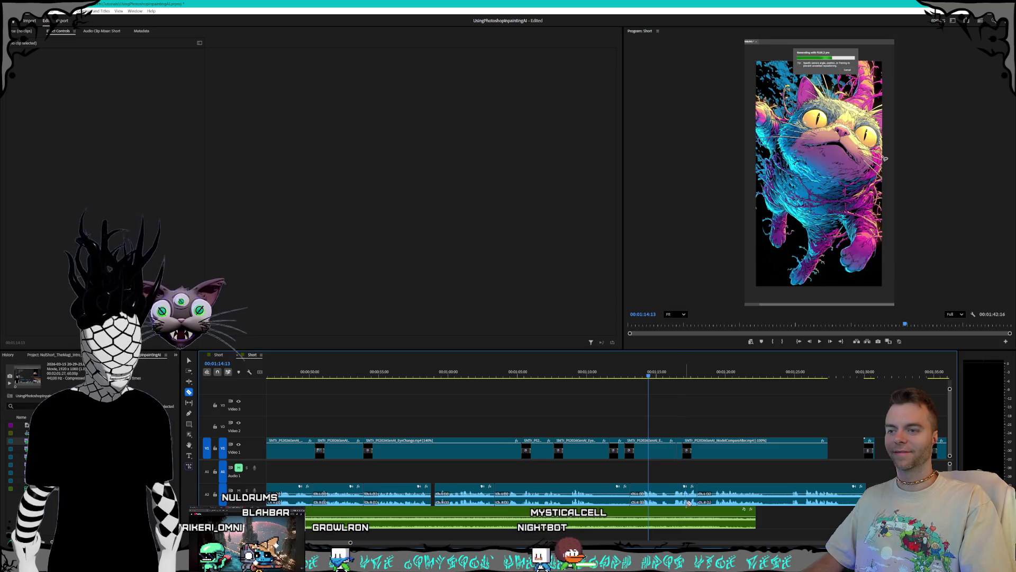
pyautogui.click(668, 502)
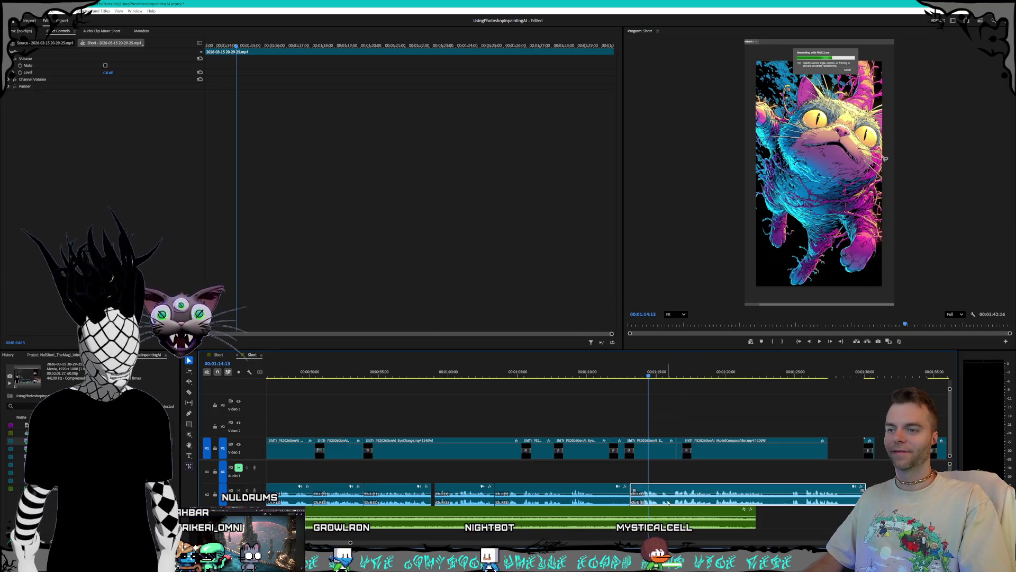
pyautogui.moveTo(715, 501); pyautogui.dragTo(723, 493)
pyautogui.click(615, 378)
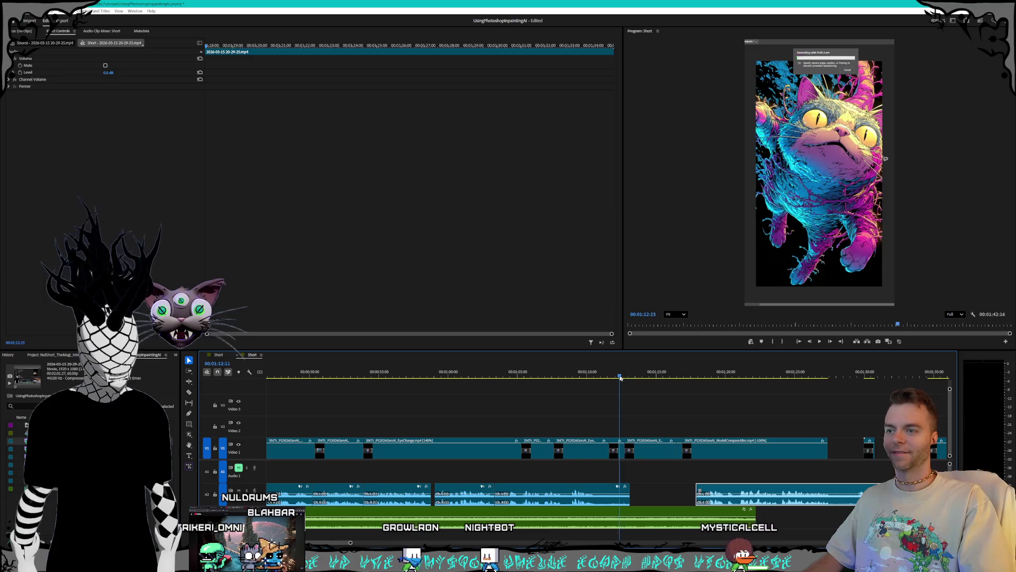
pyautogui.press('space')
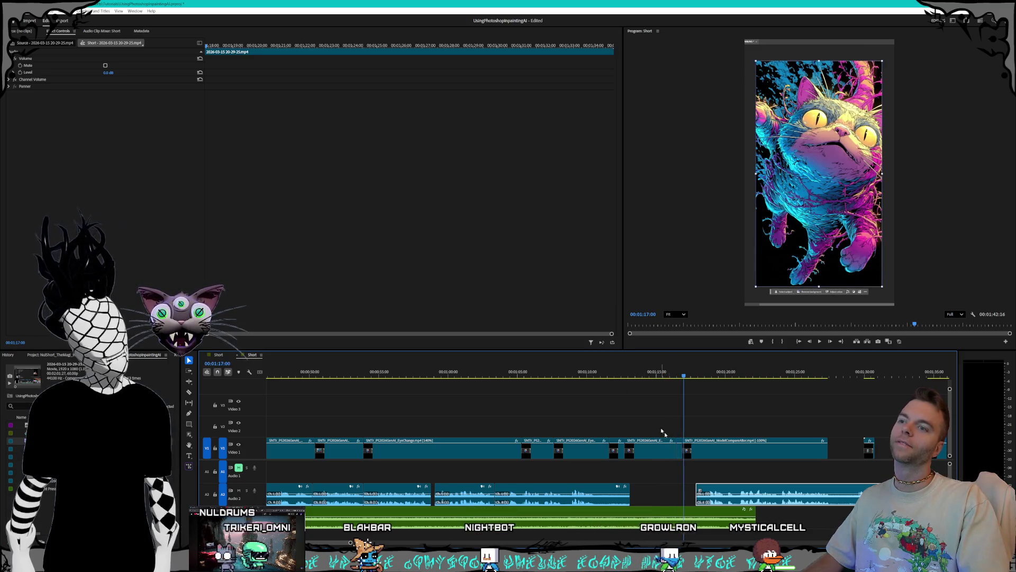
pyautogui.click(722, 457)
# Step: Delete the clips after ModelCompareAfter and move ModelCompareAfter later on V1
pyautogui.scroll(-5, 747, 463)
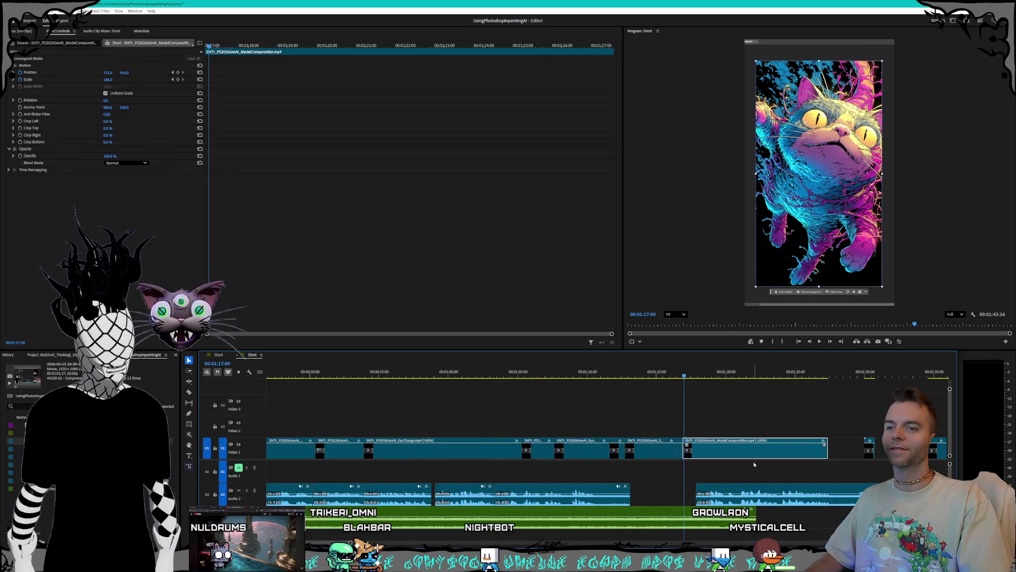
pyautogui.scroll(-2, 754, 468)
pyautogui.moveTo(679, 418); pyautogui.dragTo(858, 463)
pyautogui.press('Delete')
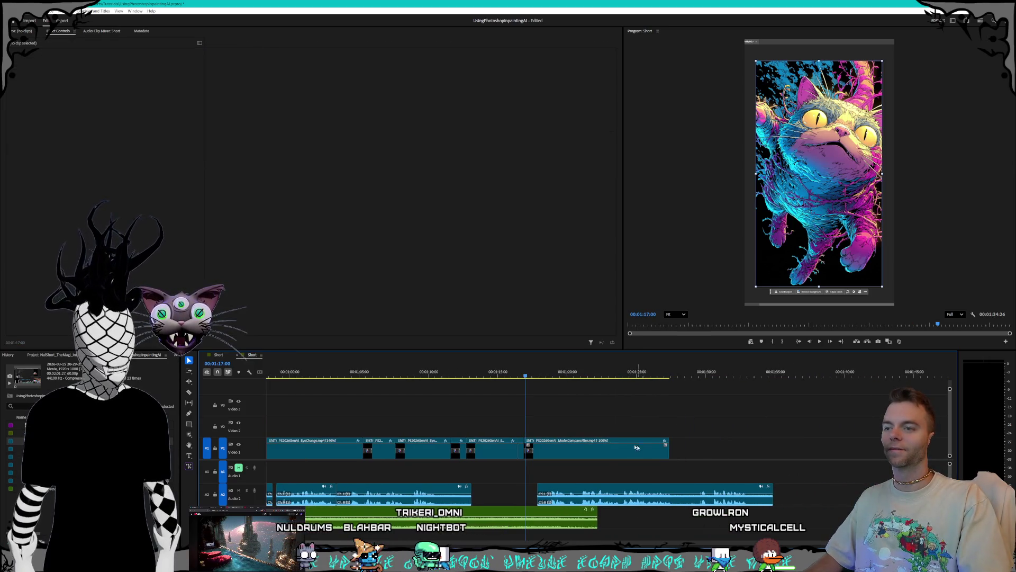
pyautogui.moveTo(619, 457); pyautogui.dragTo(671, 459)
# Step: Lengthen the clip before ModelCompareAfter and nudge the A2 audio clip slightly later
pyautogui.moveTo(522, 450); pyautogui.dragTo(537, 449)
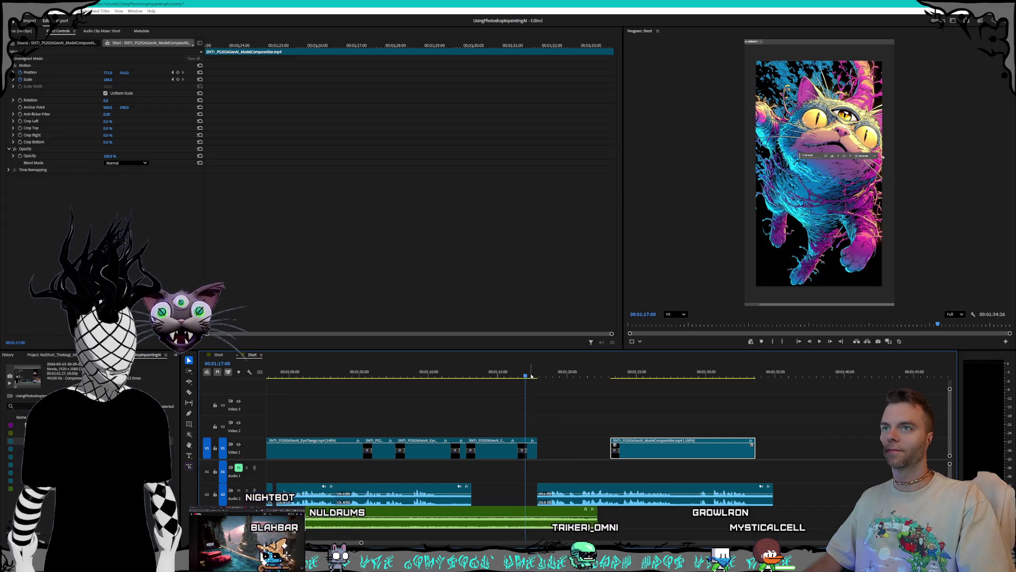
pyautogui.press('space')
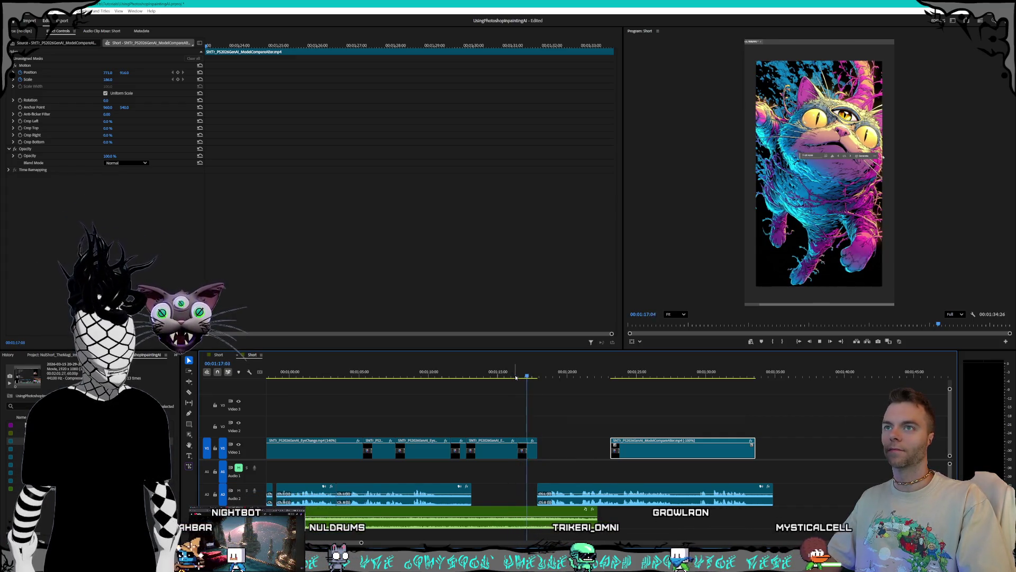
pyautogui.press('space')
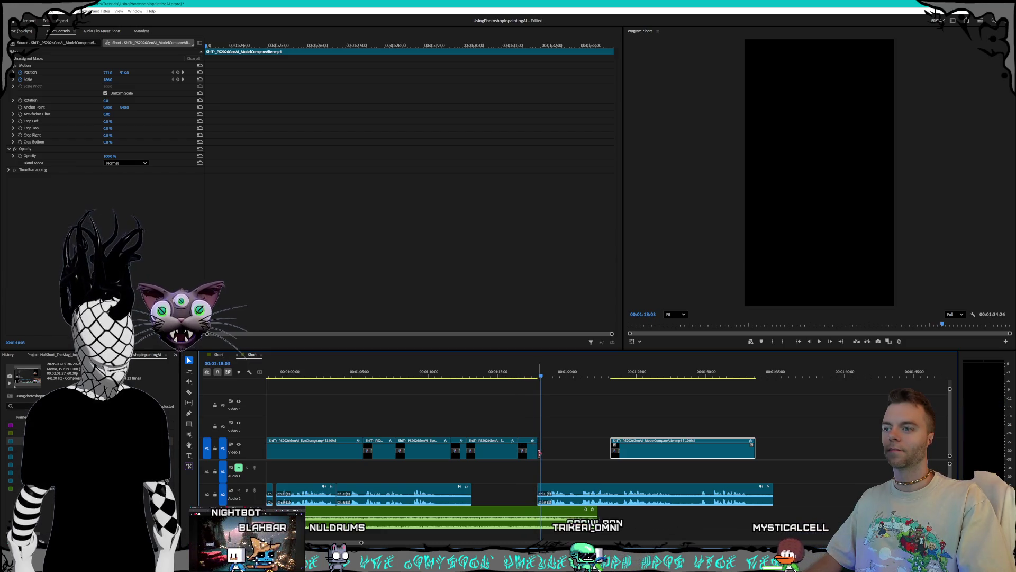
pyautogui.moveTo(535, 453); pyautogui.dragTo(547, 449)
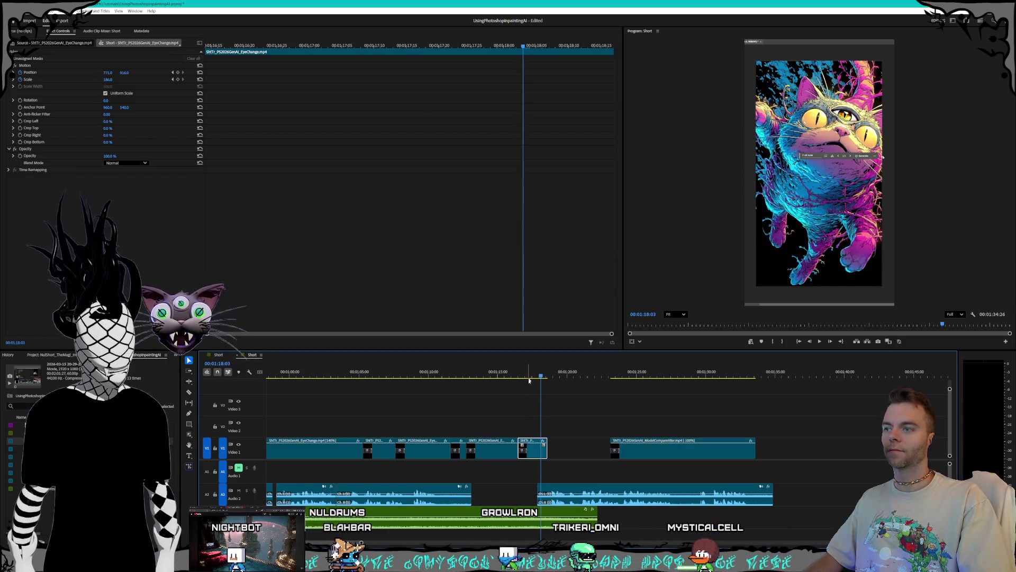
pyautogui.moveTo(575, 502); pyautogui.dragTo(599, 502)
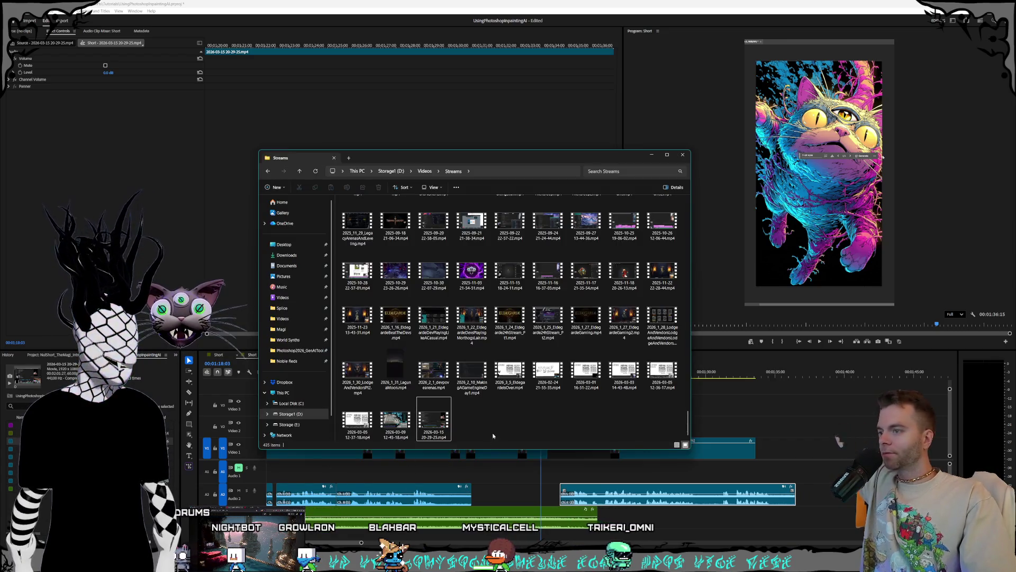
# Step: In File Explorer, browse from Storage1 (D:) through Music Productions > Samples > Organized By Sound to Memes
pyautogui.click(272, 415)
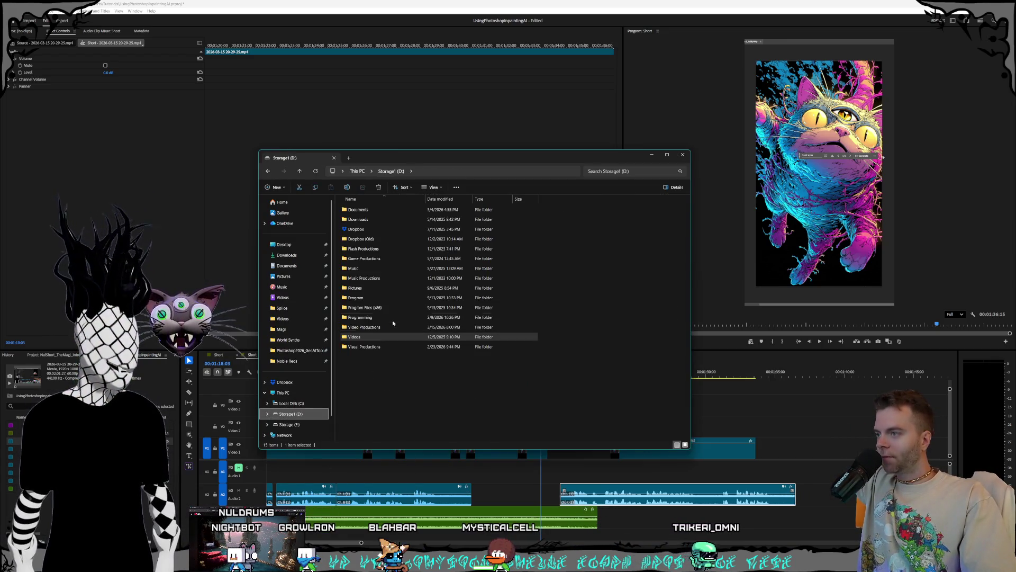
pyautogui.doubleClick(373, 292)
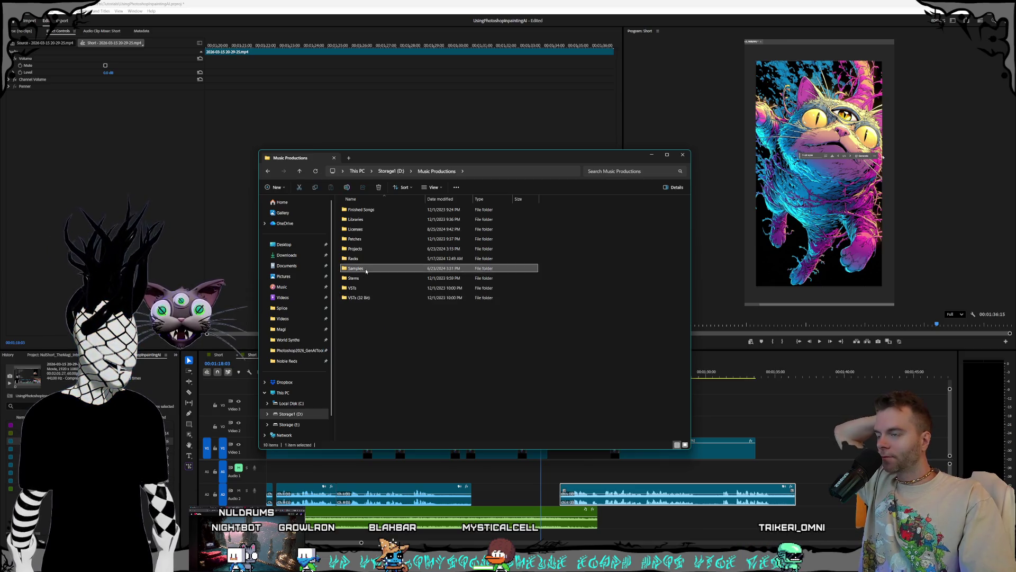
pyautogui.doubleClick(376, 268)
pyautogui.click(377, 268)
pyautogui.doubleClick(377, 269)
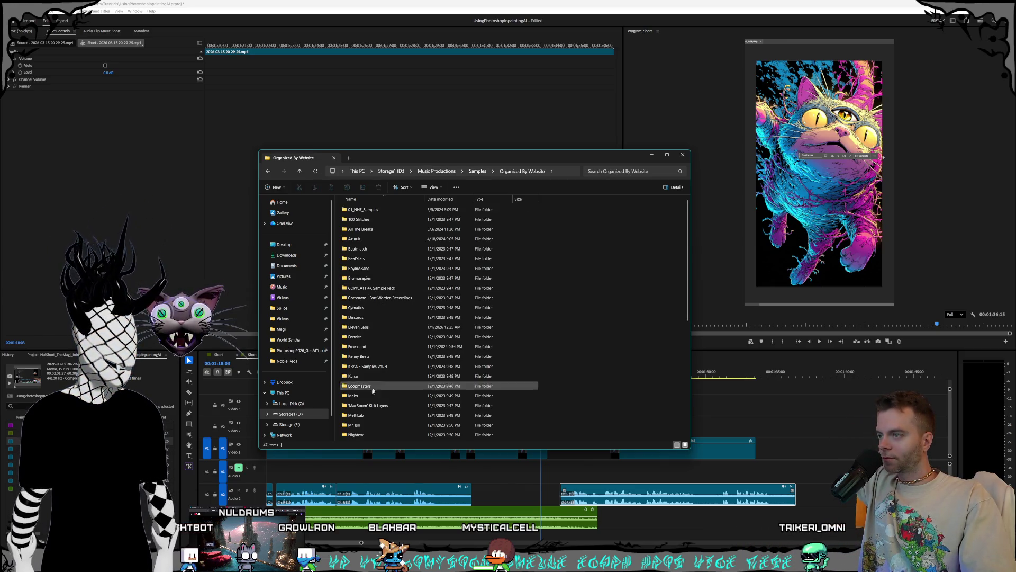
pyautogui.scroll(-2, 381, 394)
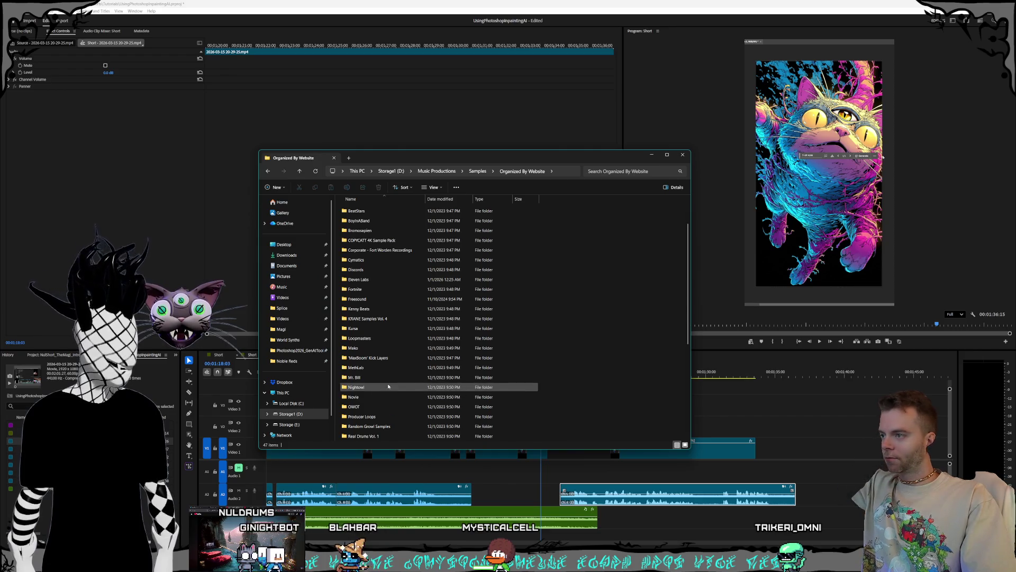
pyautogui.scroll(-6, 389, 386)
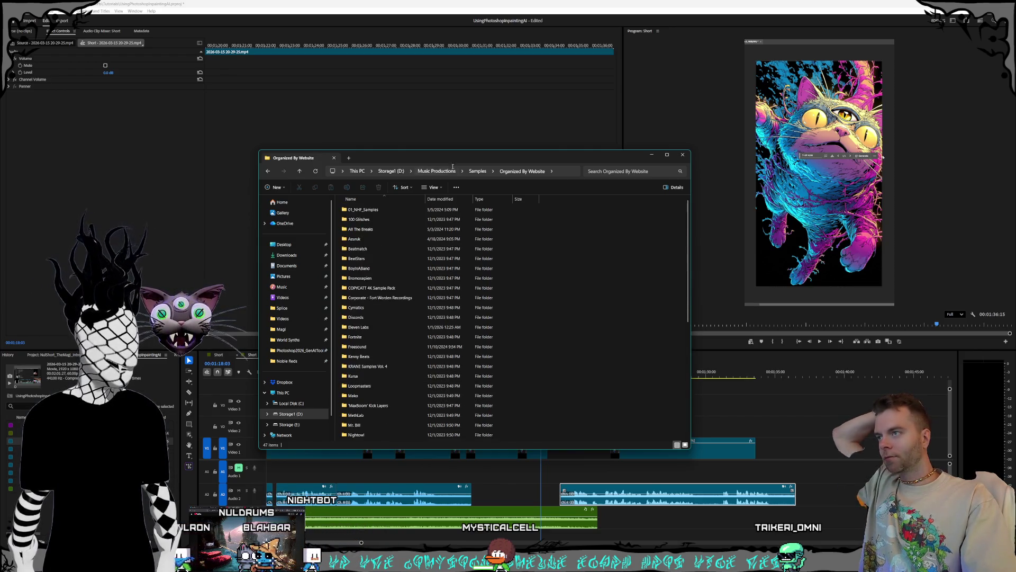
pyautogui.click(479, 171)
pyautogui.doubleClick(379, 260)
pyautogui.doubleClick(365, 346)
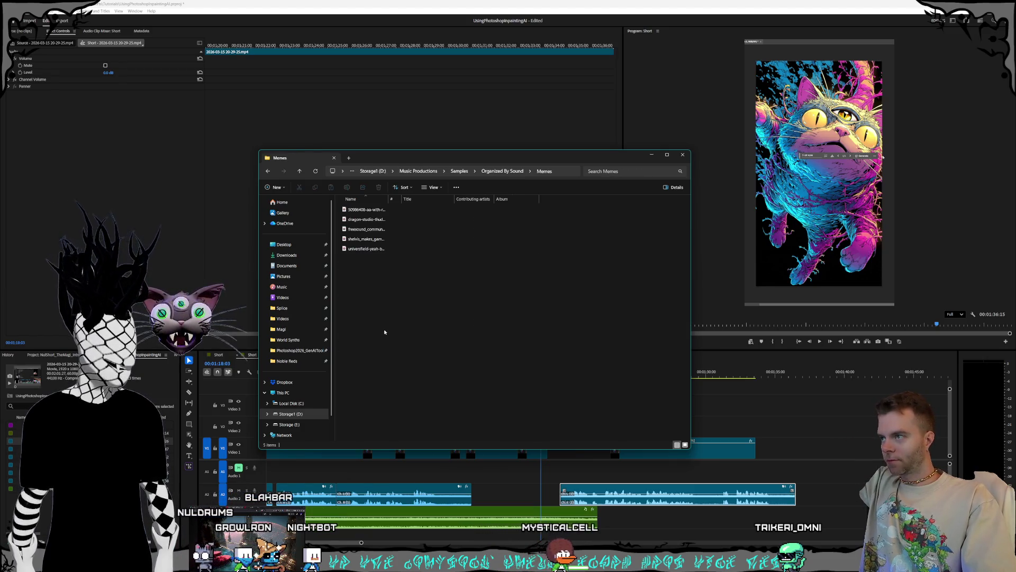
# Step: Select the bruh sound effect and try dragging it onto Premiere's sequence timeline
pyautogui.click(382, 212)
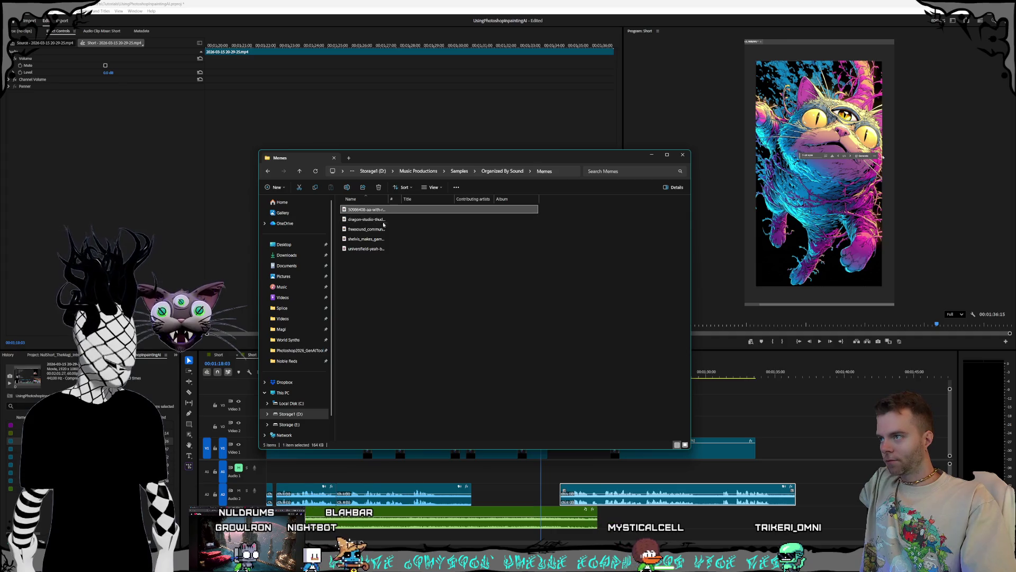
pyautogui.moveTo(389, 201); pyautogui.dragTo(415, 203)
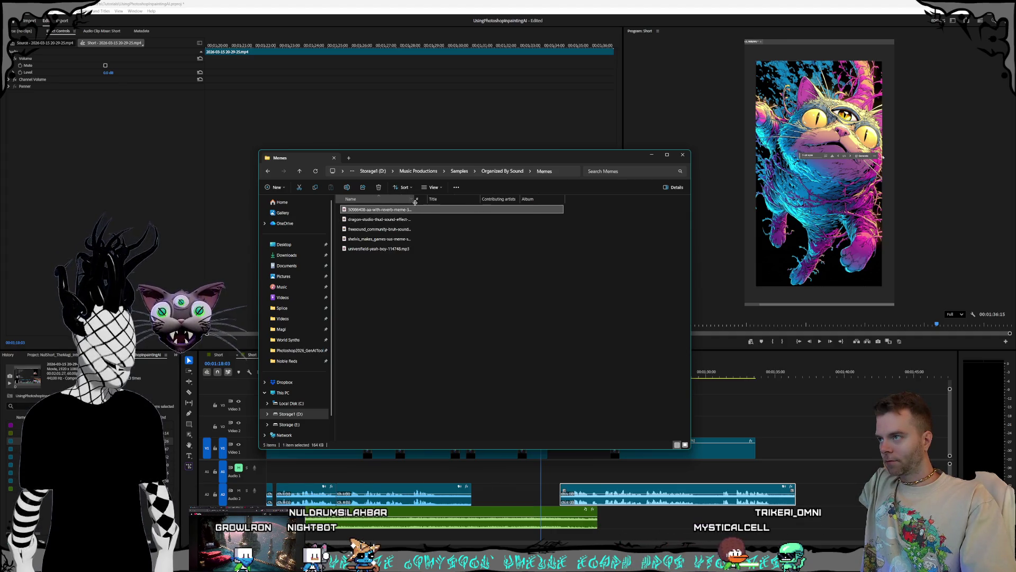
pyautogui.click(414, 239)
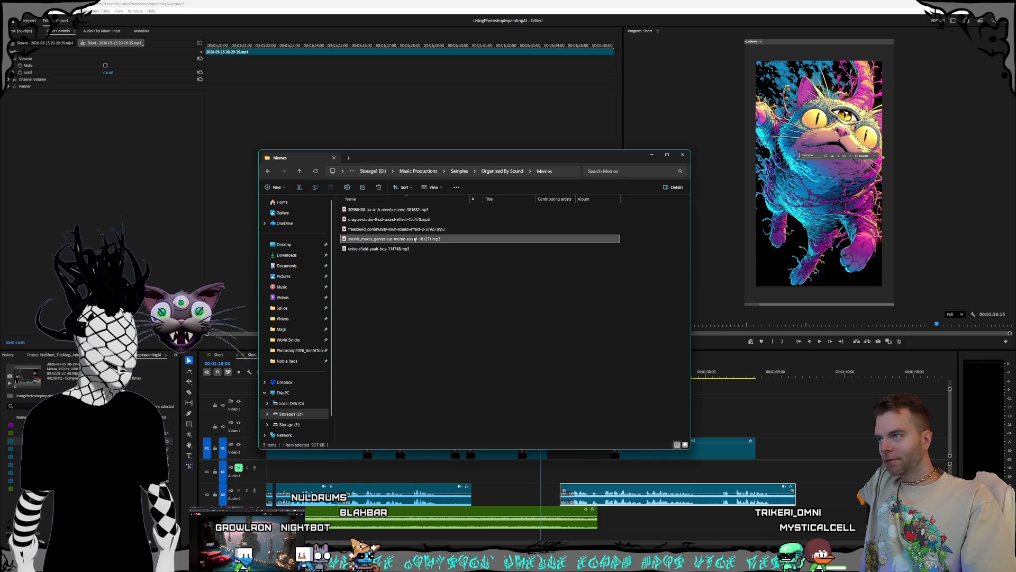
pyautogui.click(418, 229)
pyautogui.moveTo(417, 235)
pyautogui.mouseDown()
pyautogui.moveTo(531, 440)
pyautogui.moveTo(478, 461)
pyautogui.moveTo(530, 476)
pyautogui.moveTo(527, 466)
pyautogui.mouseUp()
pyautogui.click(522, 278)
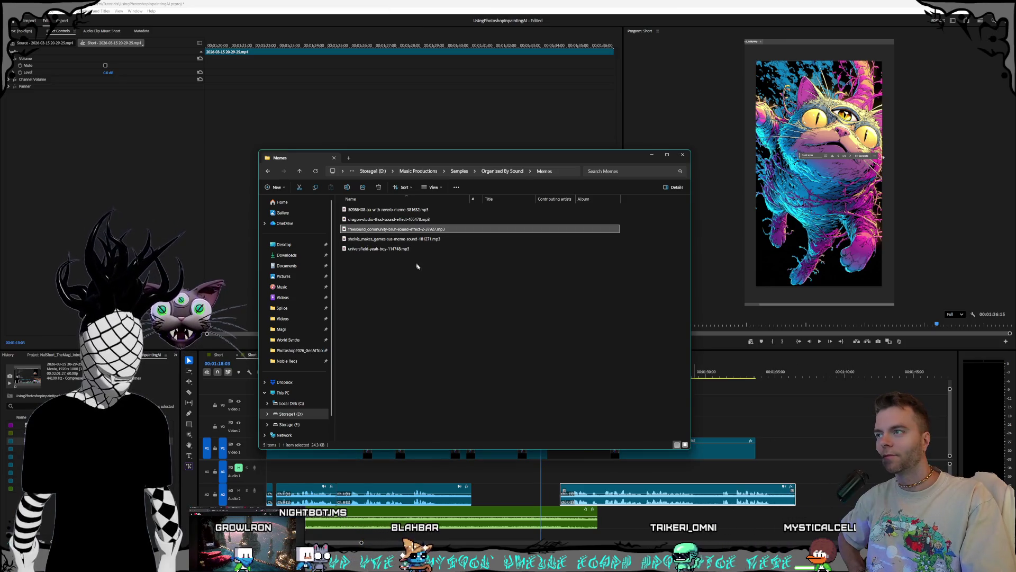
pyautogui.moveTo(418, 229)
pyautogui.mouseDown()
pyautogui.moveTo(821, 404)
pyautogui.moveTo(661, 530)
pyautogui.mouseUp()
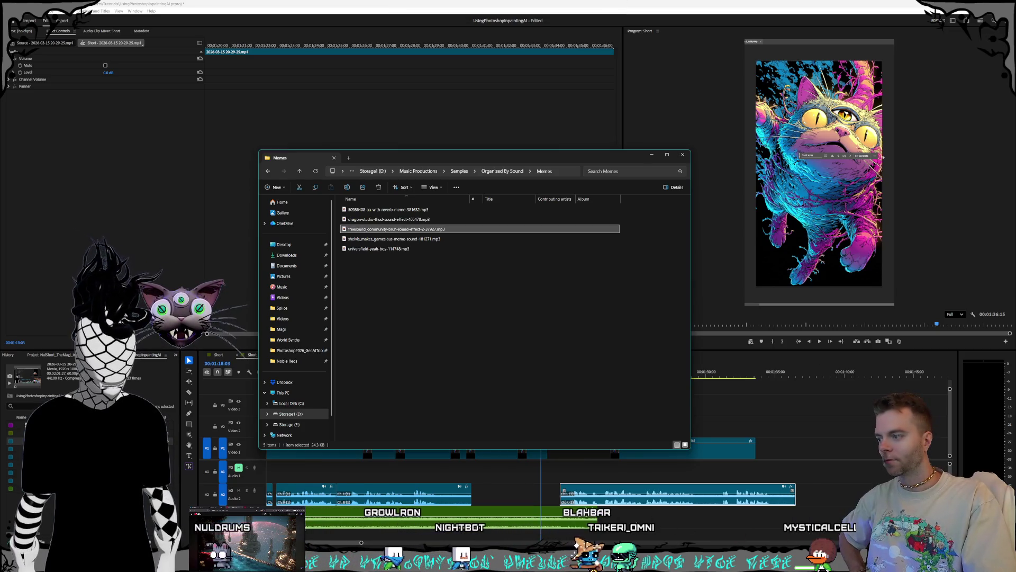
pyautogui.click(372, 506)
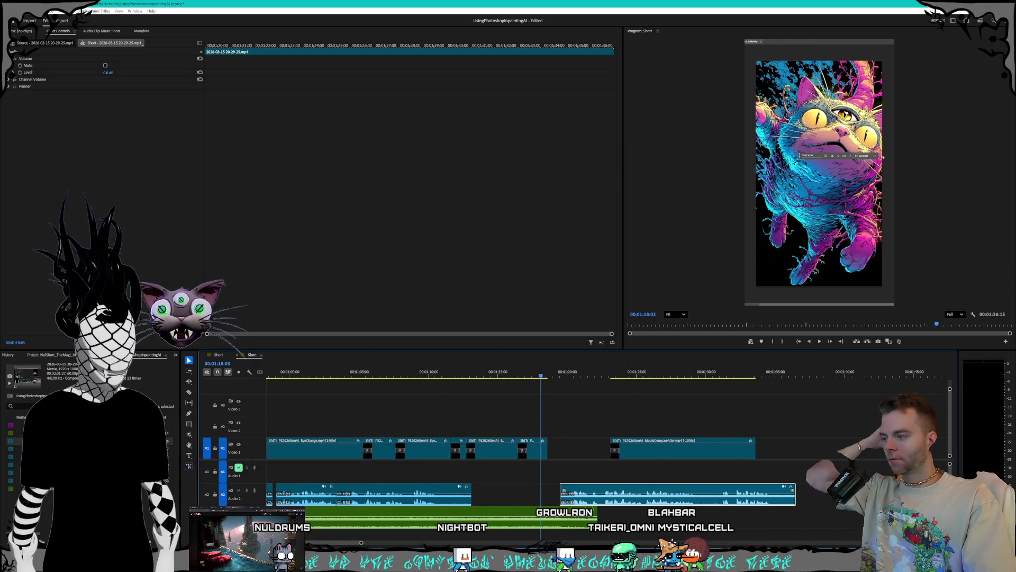
pyautogui.hotkey('alt', 'Tab')
pyautogui.moveTo(403, 229)
pyautogui.mouseDown()
pyautogui.moveTo(583, 397)
pyautogui.moveTo(827, 525)
pyautogui.mouseUp()
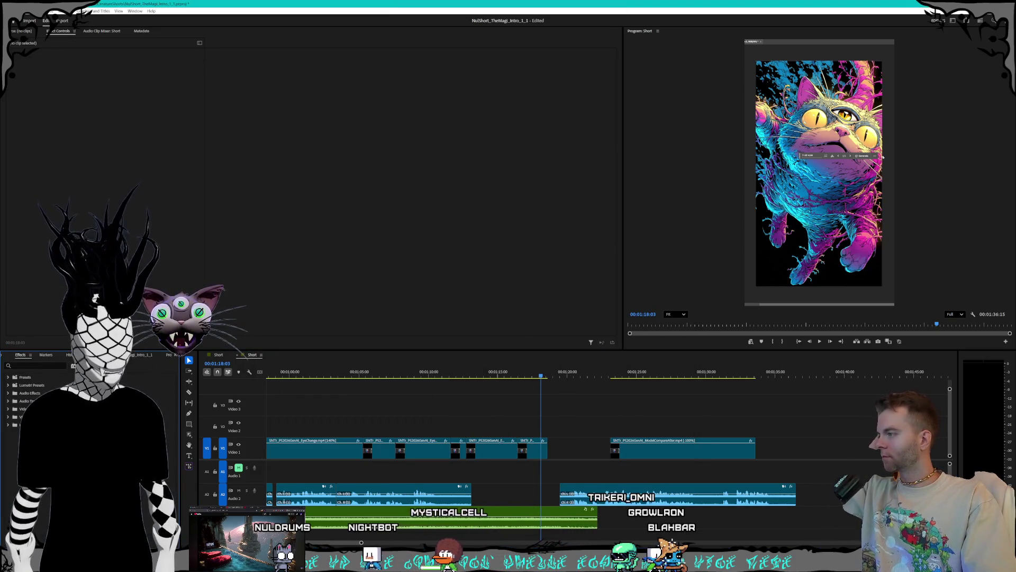
pyautogui.click(17, 355)
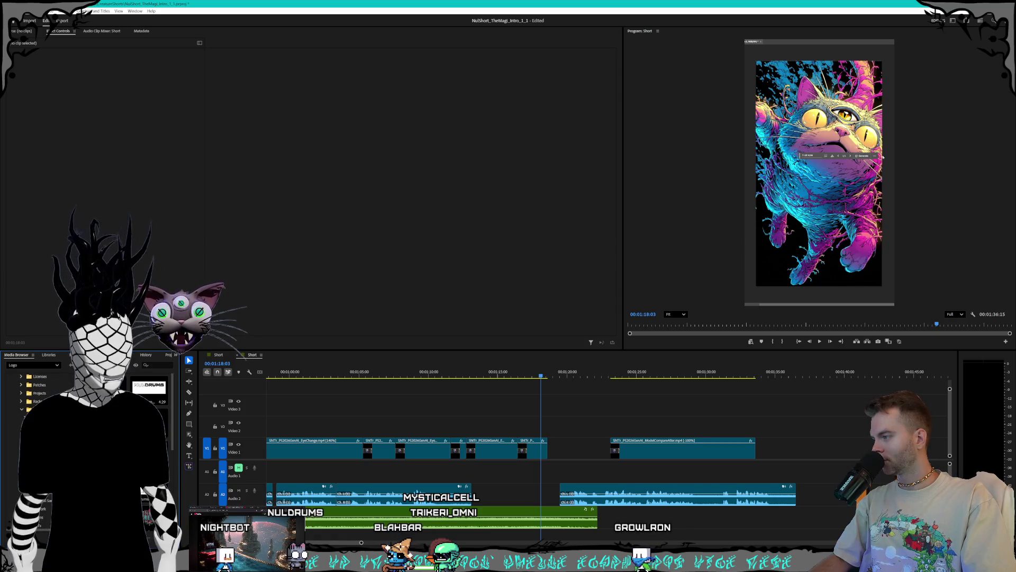
# Step: Scroll the Media Browser down to reach the Memes sound folder
pyautogui.scroll(-3, 47, 391)
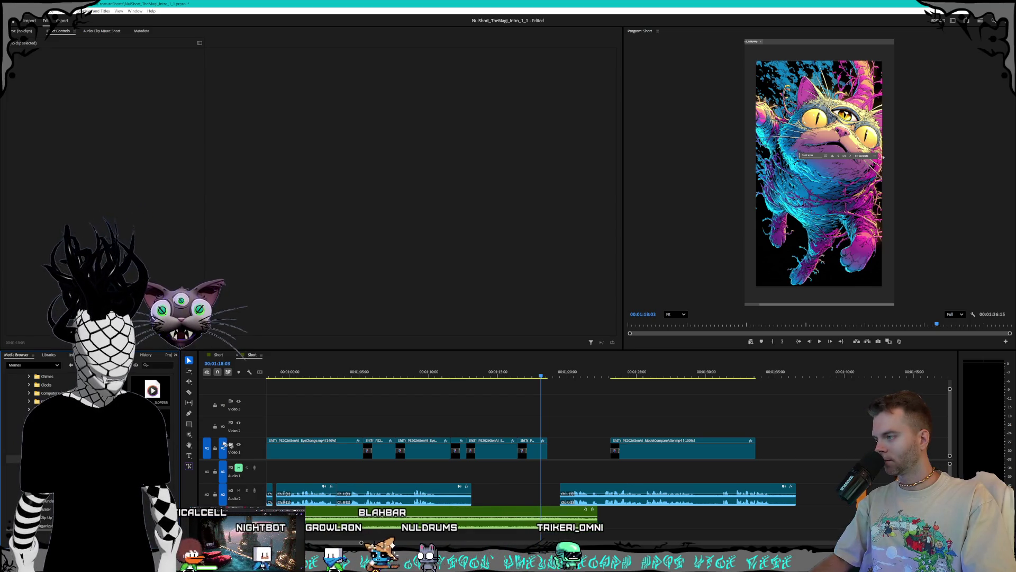
# Step: Preview the bruh sound effect and place it on Audio 2 near 1:17
pyautogui.doubleClick(153, 390)
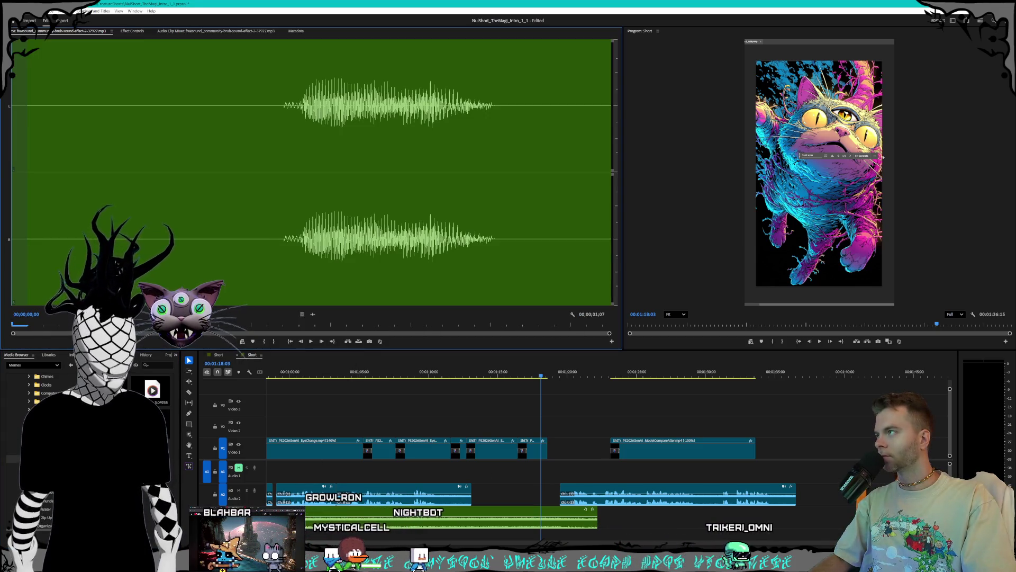
pyautogui.press('space')
pyautogui.press('space')
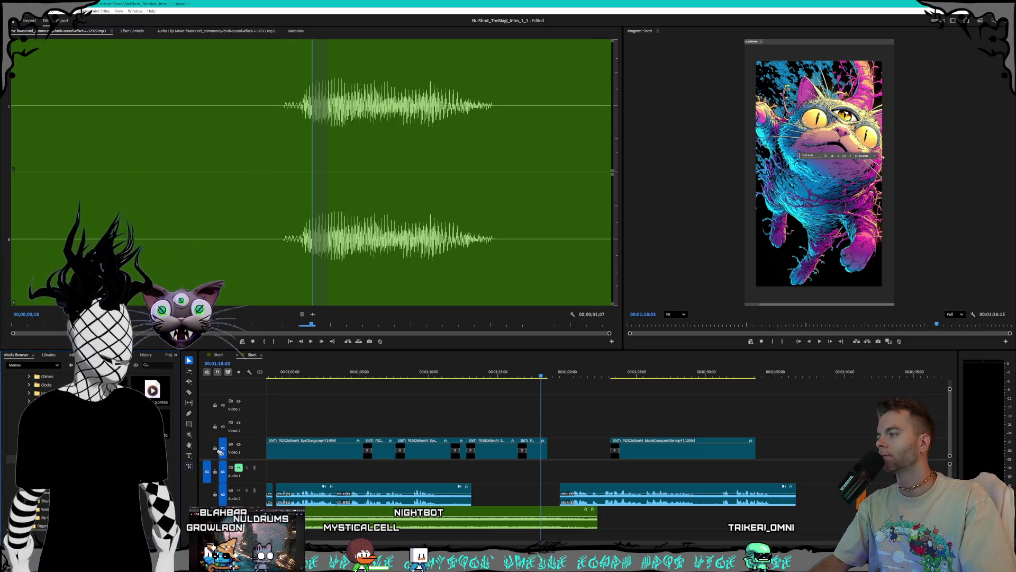
pyautogui.moveTo(517, 495); pyautogui.dragTo(533, 501)
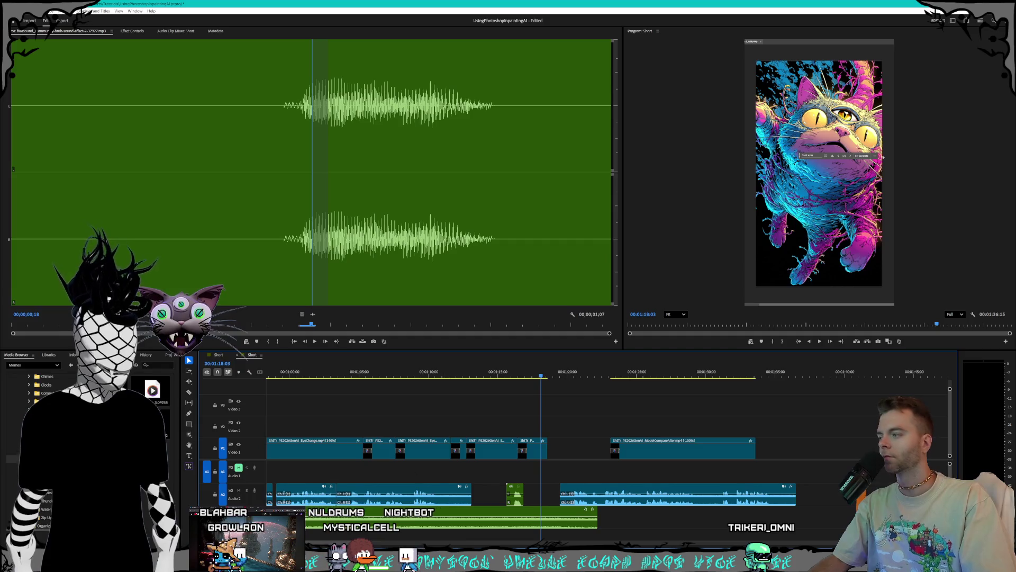
# Step: Step through the sus, yeah boy and reverb meme sounds to the thud and preview it
pyautogui.press('Down')
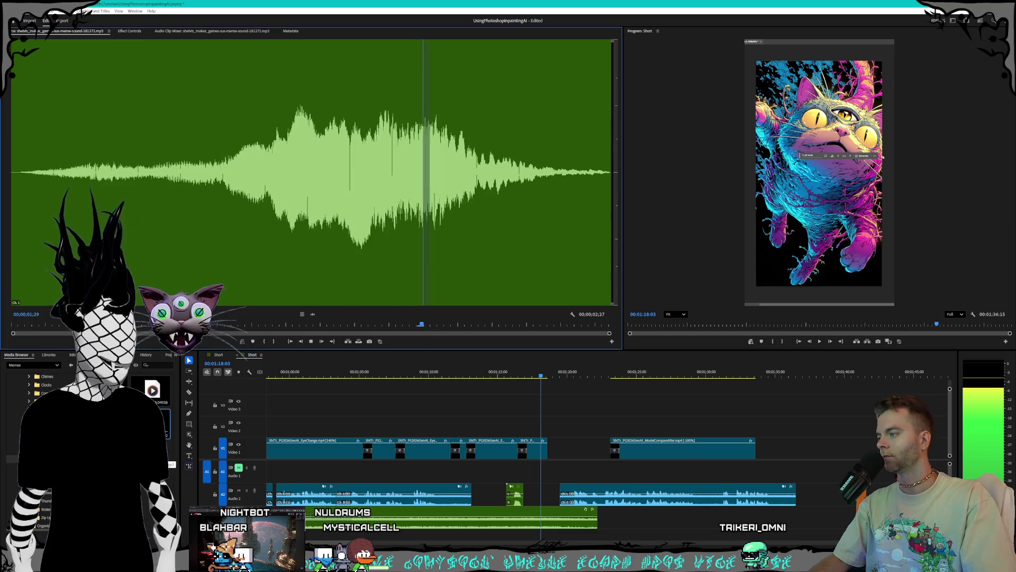
pyautogui.press('Down')
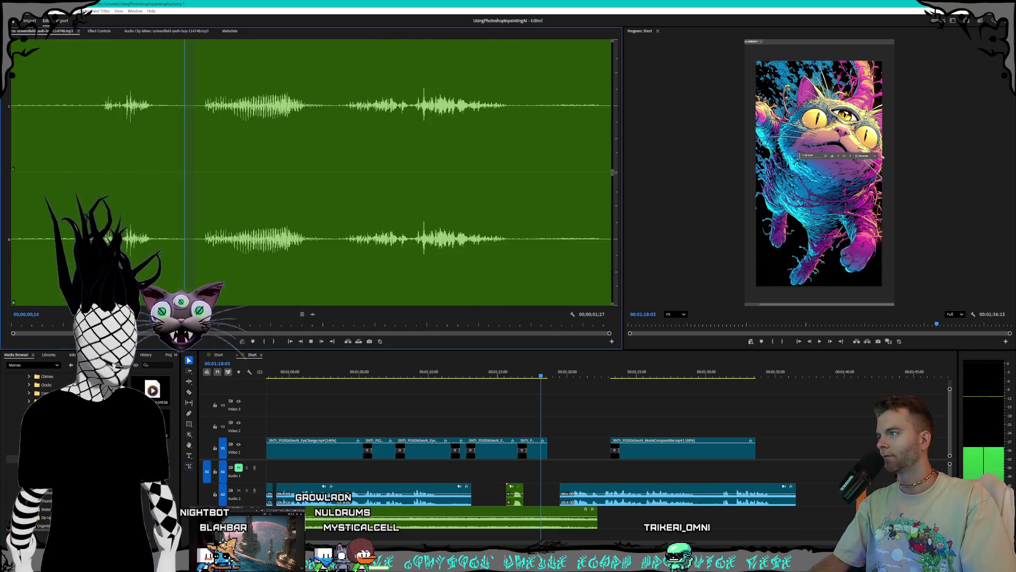
pyautogui.press('Down')
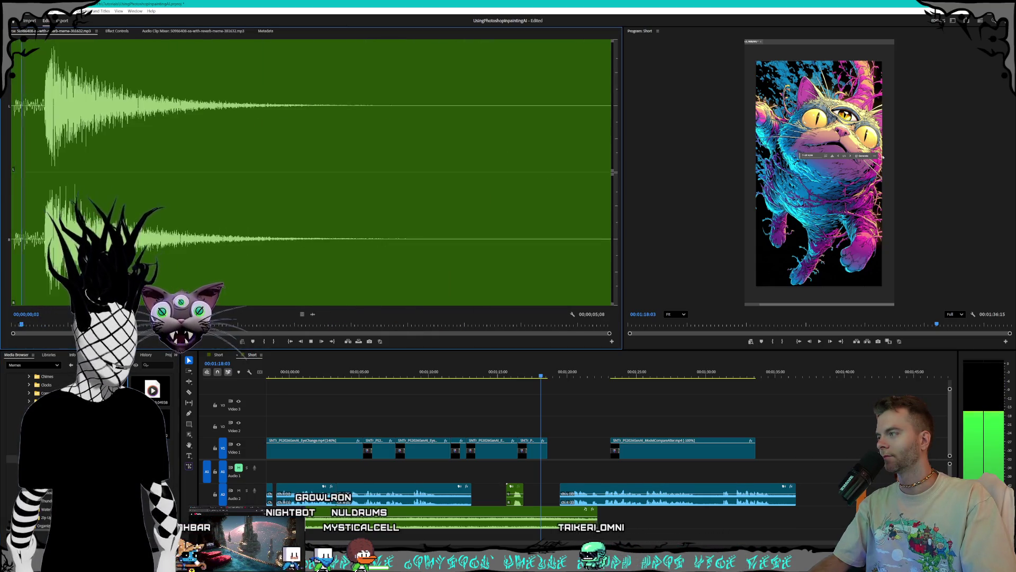
pyautogui.press('Down')
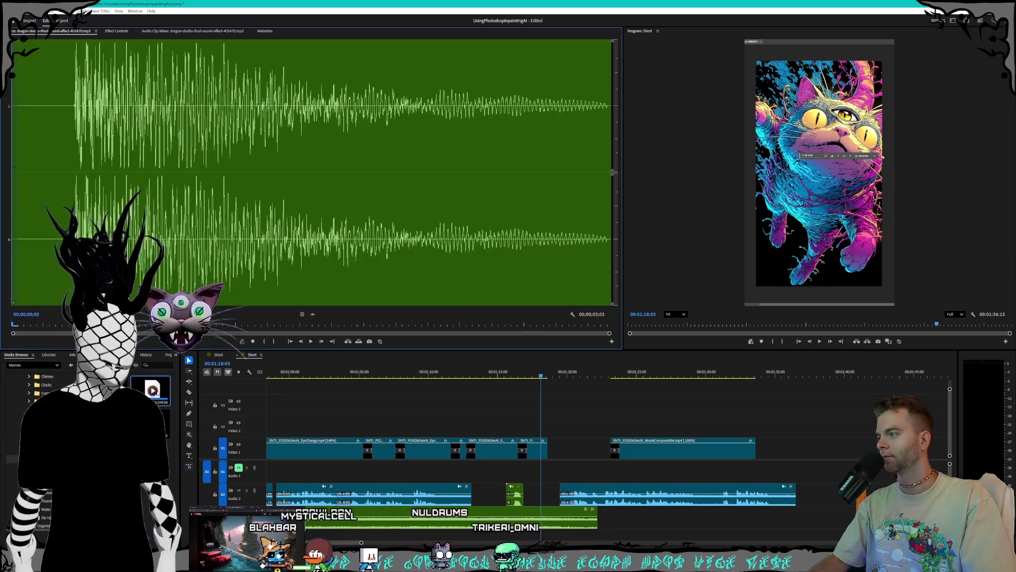
pyautogui.press('space')
# Step: Place the thud sound on Audio 1 at the playhead and extend the V1 clip's end slightly
pyautogui.moveTo(152, 390); pyautogui.dragTo(523, 480)
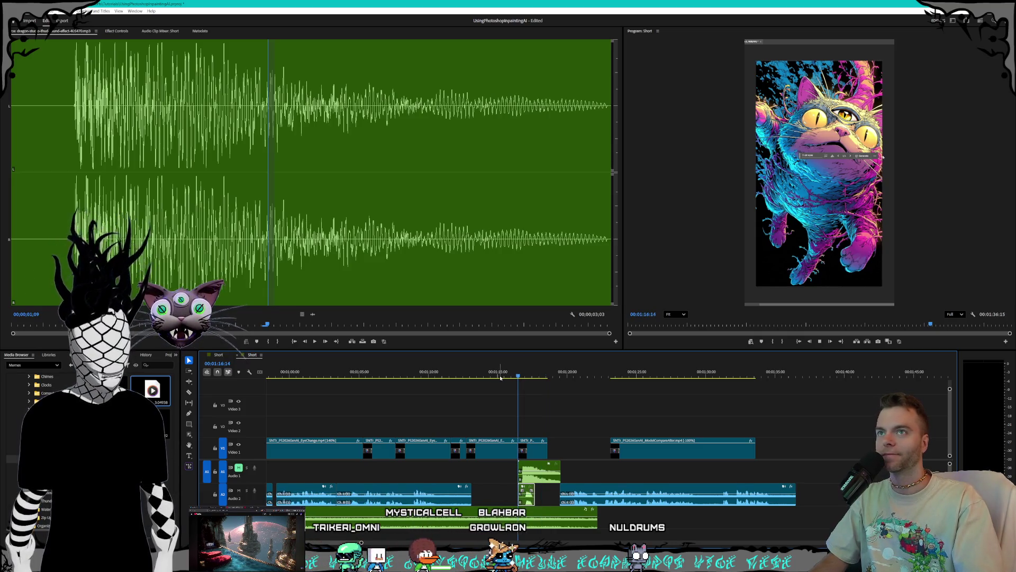
pyautogui.press('space')
pyautogui.moveTo(545, 449); pyautogui.dragTo(558, 450)
pyautogui.press('space')
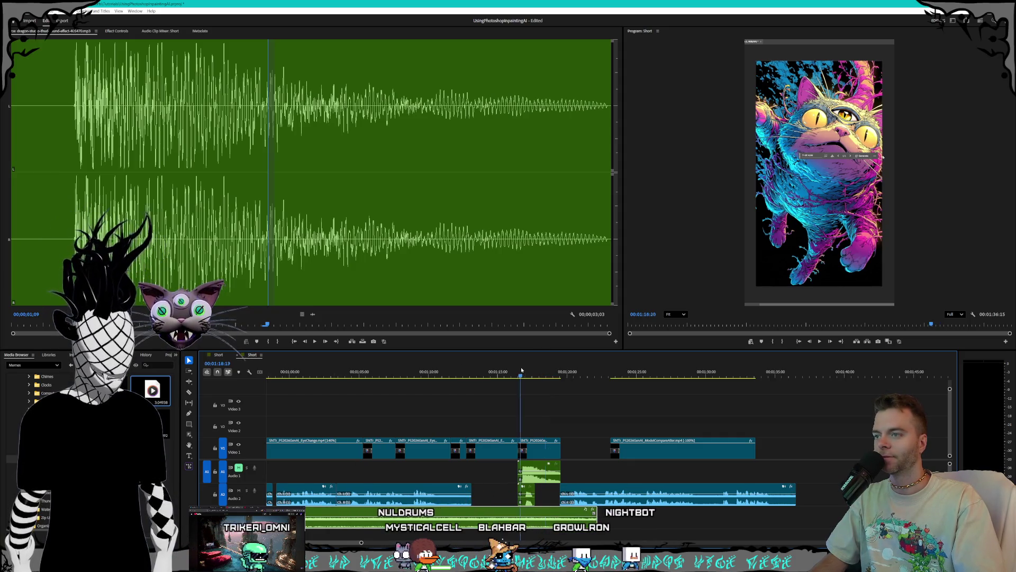
# Step: Move the bruh clip 13 frames earlier, reviewing from about 1:12
pyautogui.moveTo(523, 369); pyautogui.dragTo(463, 370)
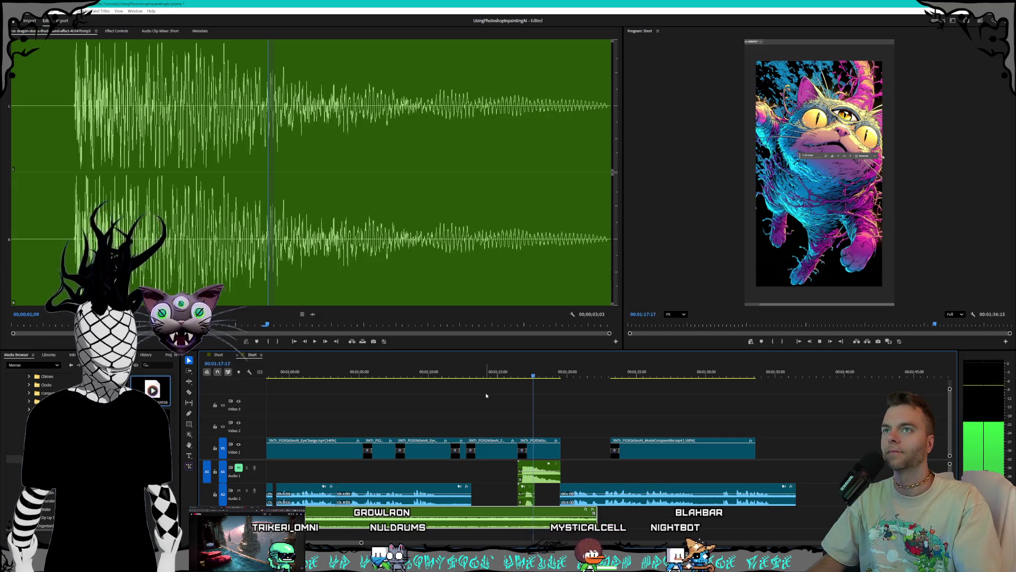
pyautogui.keyDown('alt'); pyautogui.scroll(4, 530, 487); pyautogui.keyUp('alt')
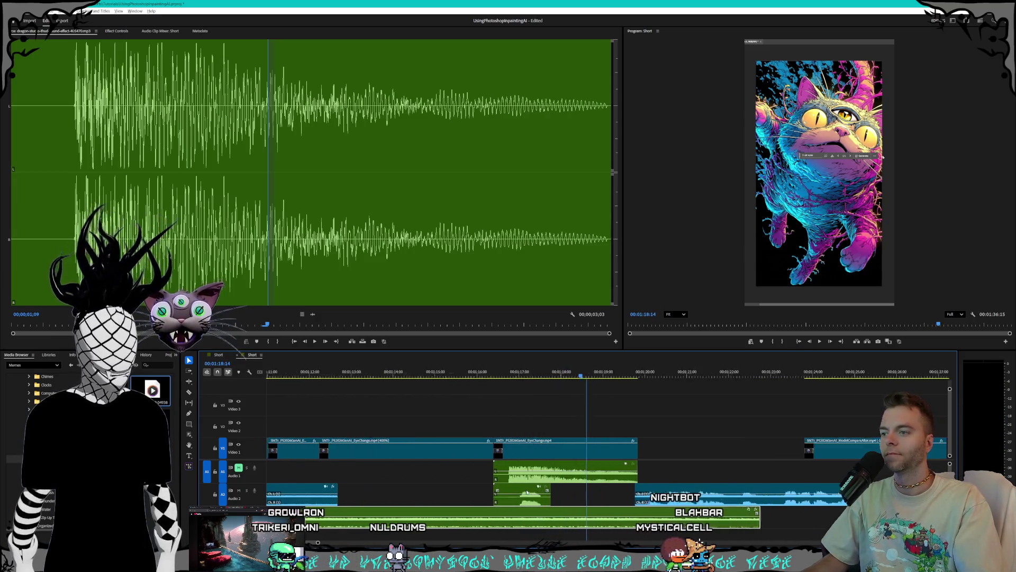
pyautogui.moveTo(529, 487); pyautogui.dragTo(474, 487)
pyautogui.keyDown('alt'); pyautogui.scroll(-3, 335, 483); pyautogui.keyUp('alt')
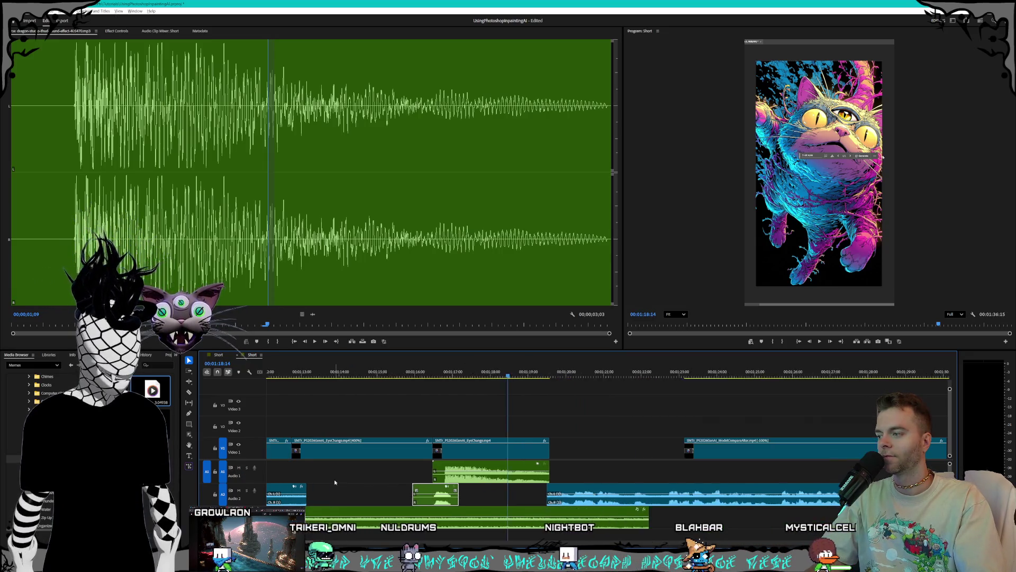
pyautogui.keyDown('alt'); pyautogui.scroll(-5, 335, 482); pyautogui.keyUp('alt')
pyautogui.scroll(10, 339, 485)
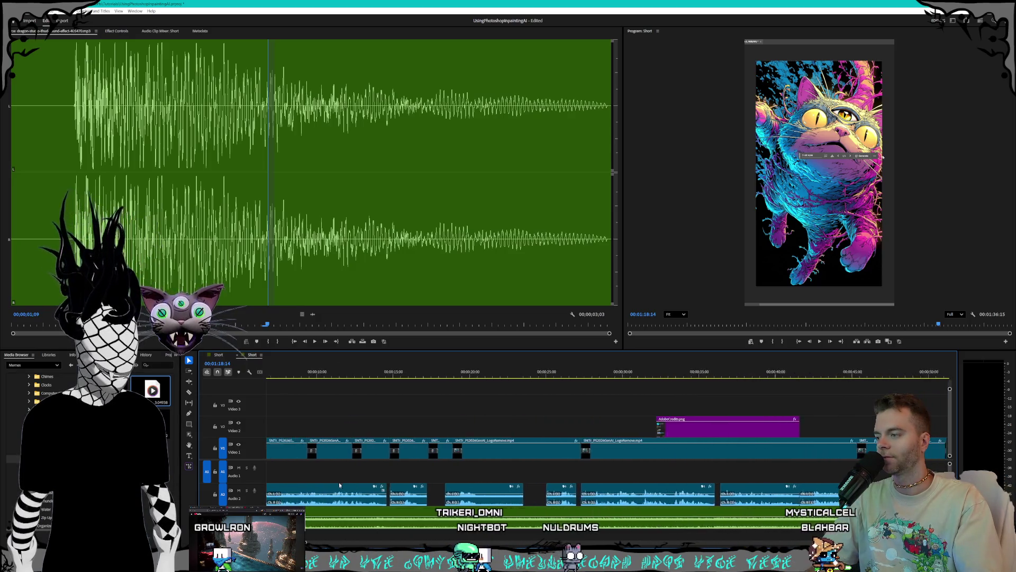
pyautogui.scroll(3, 339, 486)
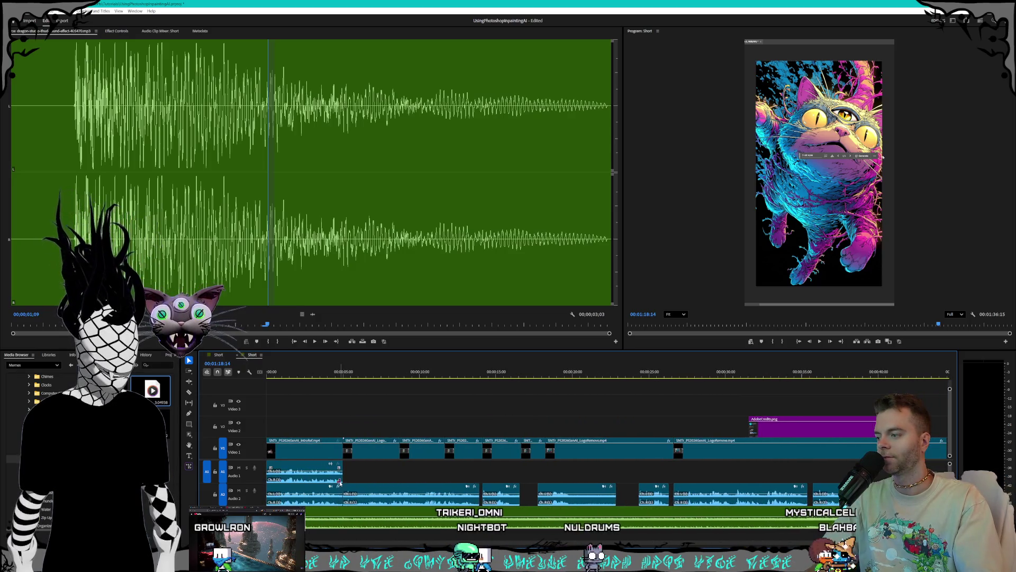
pyautogui.rightClick(309, 479)
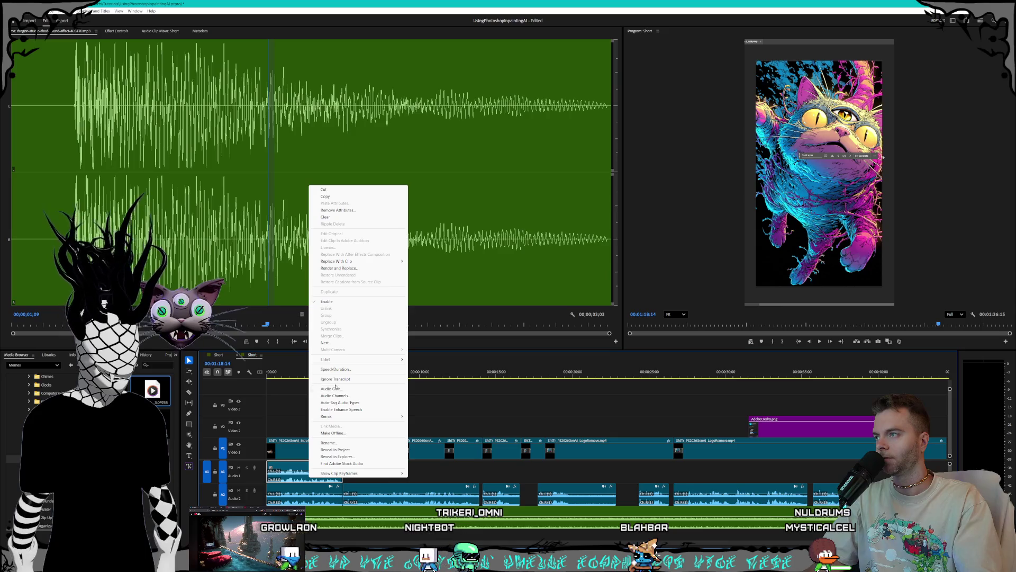
# Step: Delete the audio clip at the start of the sequence from Audio 1
pyautogui.click(445, 475)
pyautogui.click(327, 476)
pyautogui.press('Delete')
pyautogui.click(352, 474)
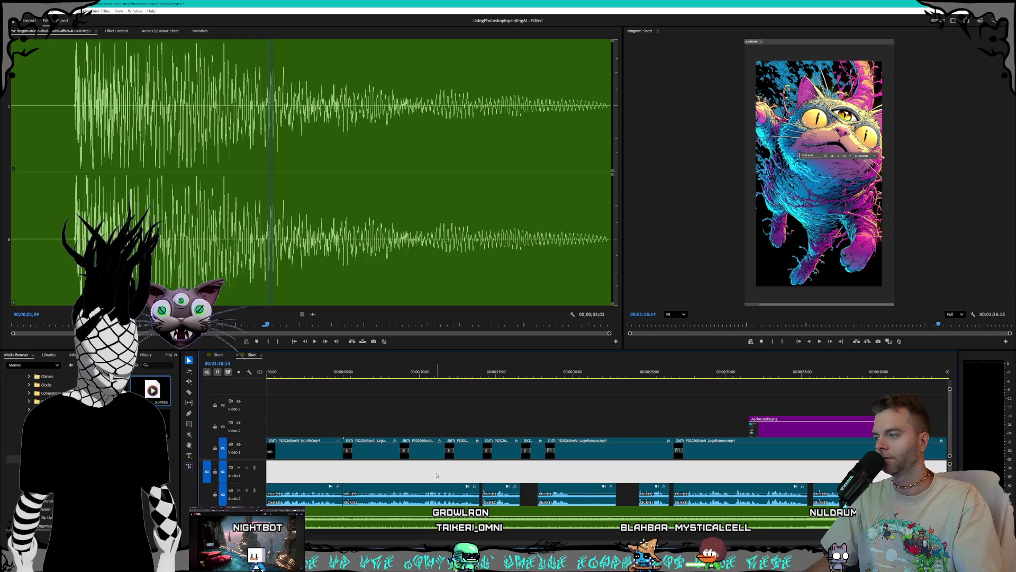
# Step: Trim 7 frames off the thud clip's start, then show the second eye-change clip's Effect Controls
pyautogui.hscroll(10, 451, 473)
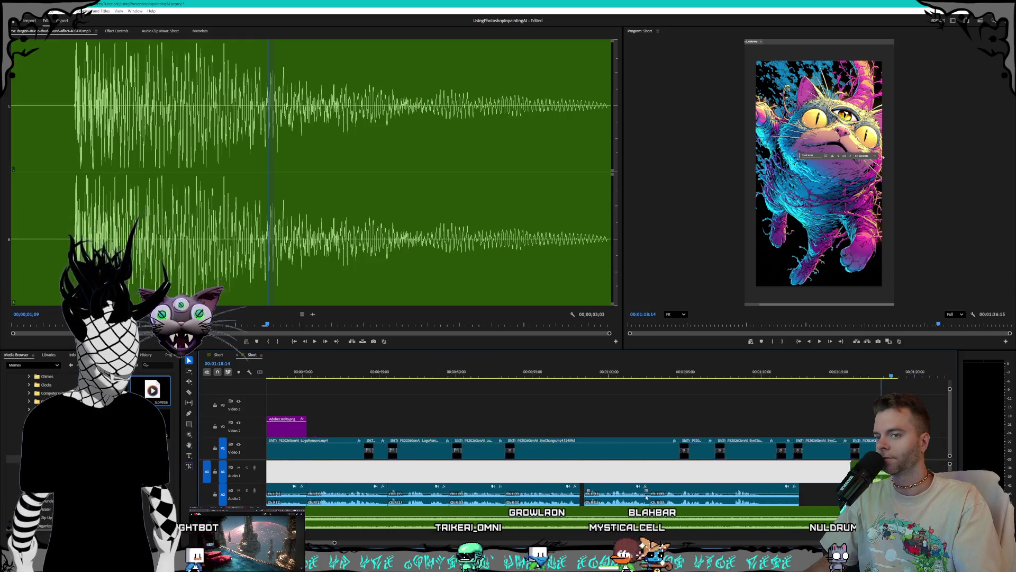
pyautogui.scroll(5, 532, 371)
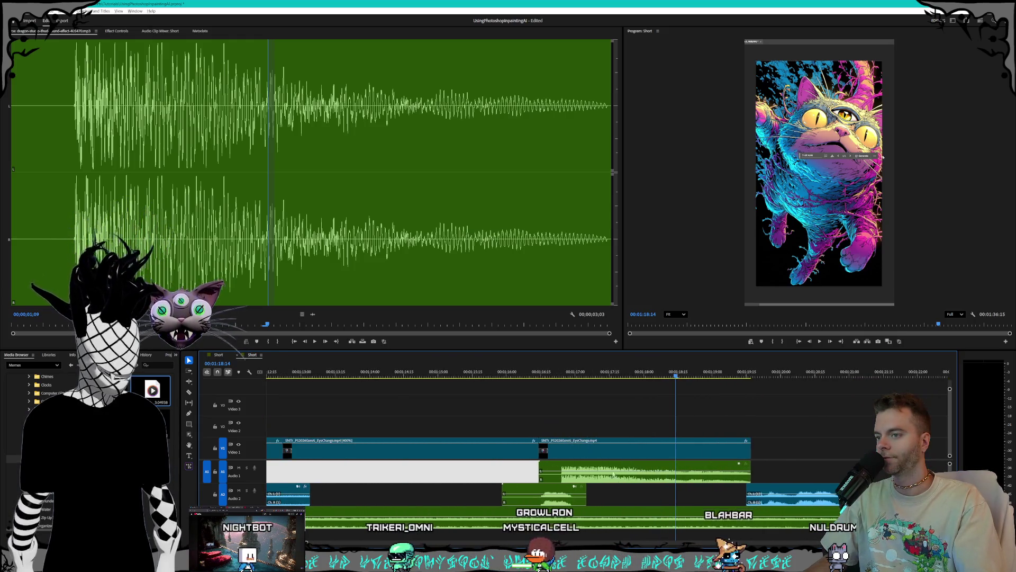
pyautogui.click(513, 372)
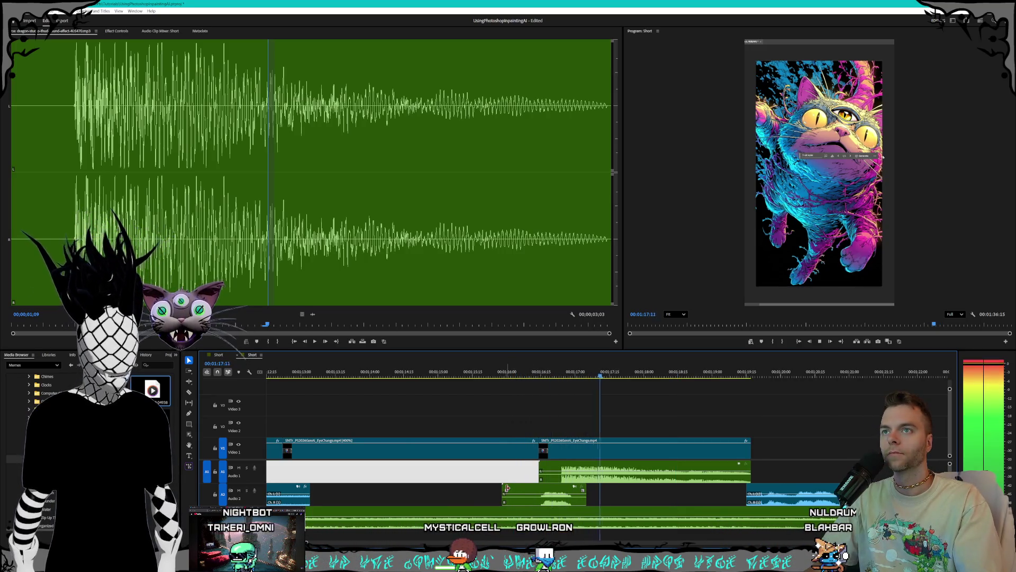
pyautogui.click(558, 478)
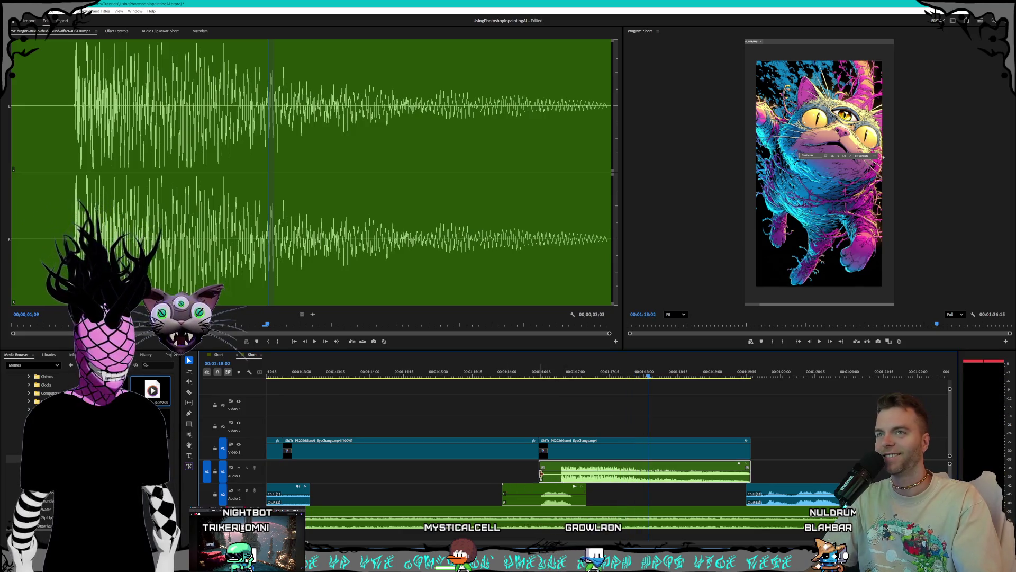
pyautogui.moveTo(541, 473); pyautogui.dragTo(560, 476)
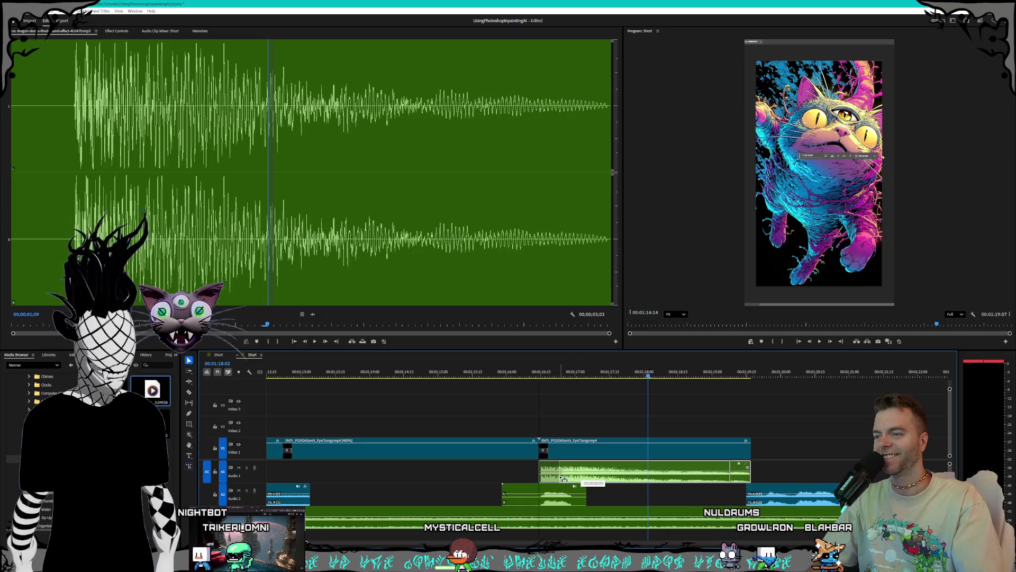
pyautogui.click(570, 449)
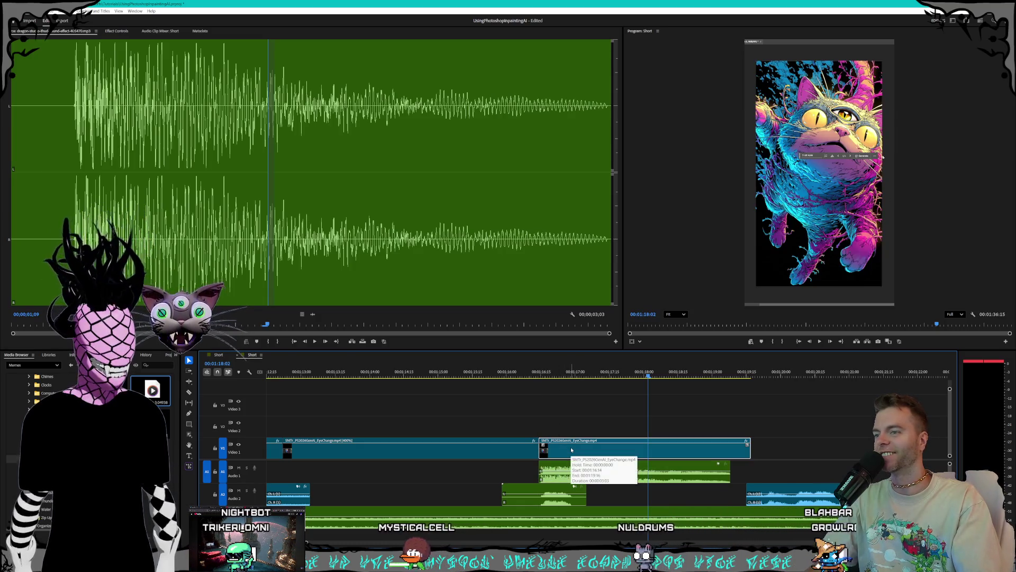
pyautogui.click(116, 31)
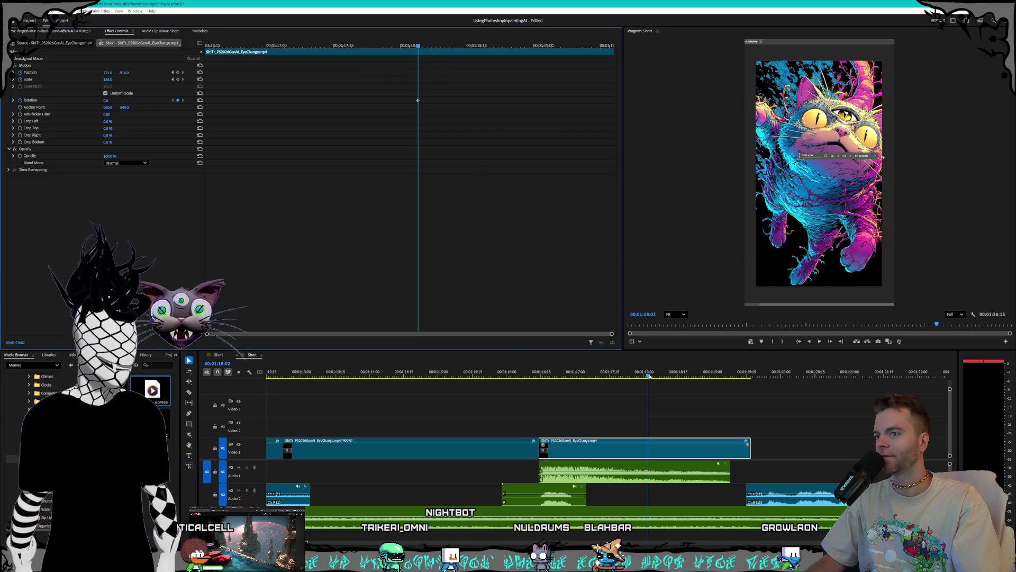
# Step: Add a Rotation keyframe at 1:18:01 and rotate the cat clip to 23°
pyautogui.press('=')
pyautogui.press('=')
pyautogui.click(639, 376)
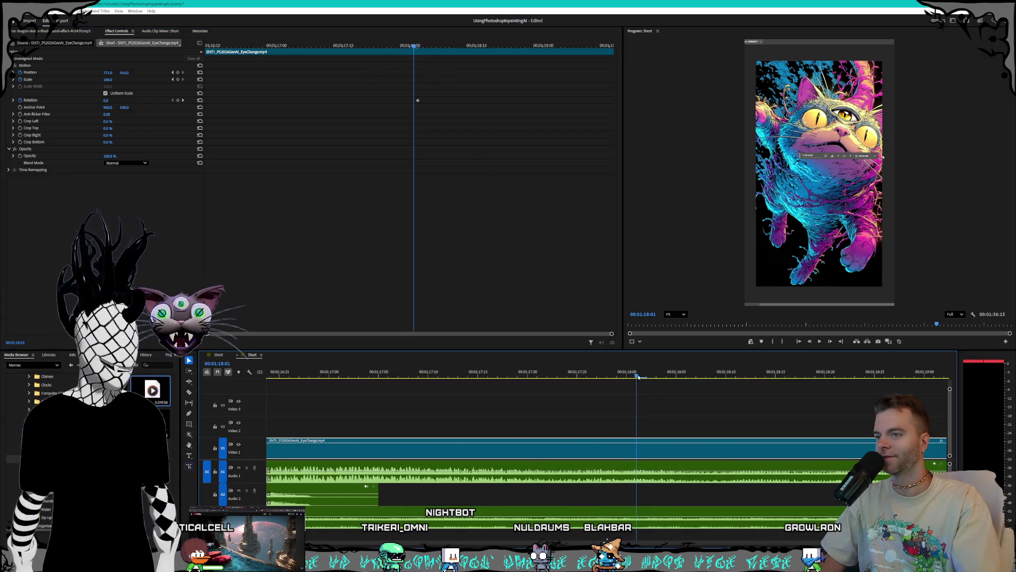
pyautogui.click(178, 100)
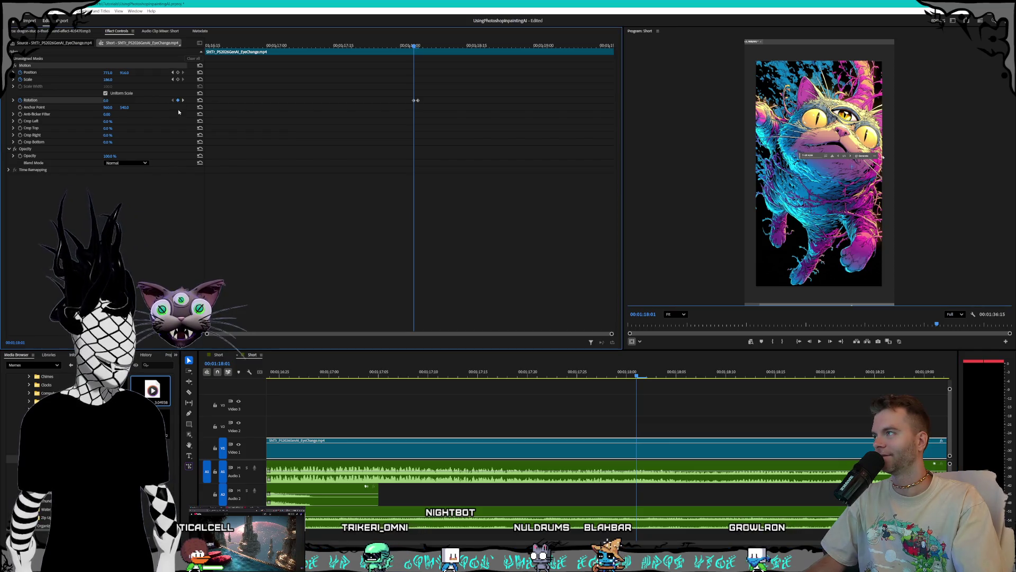
pyautogui.moveTo(106, 101); pyautogui.dragTo(118, 101)
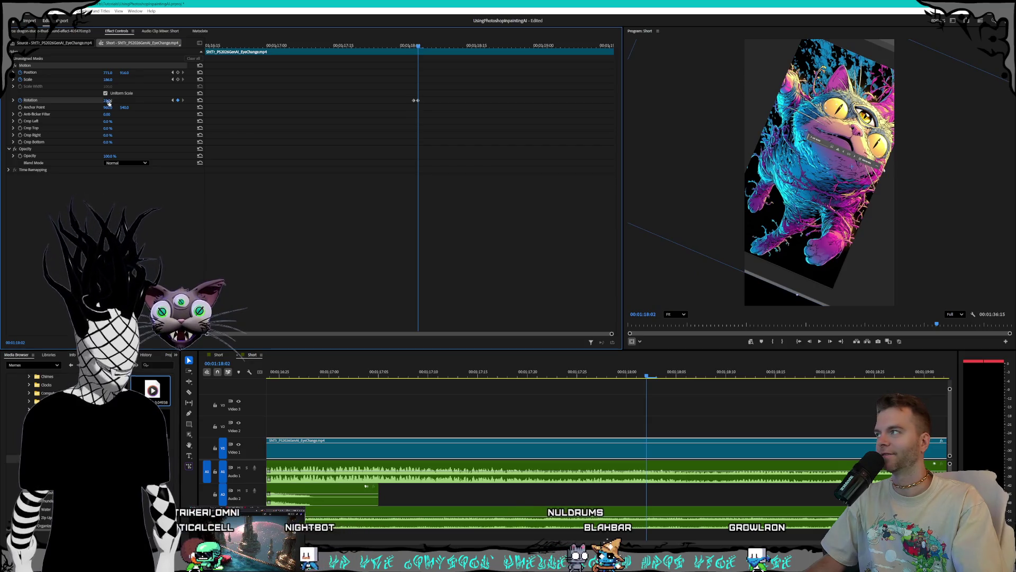
pyautogui.click(172, 100)
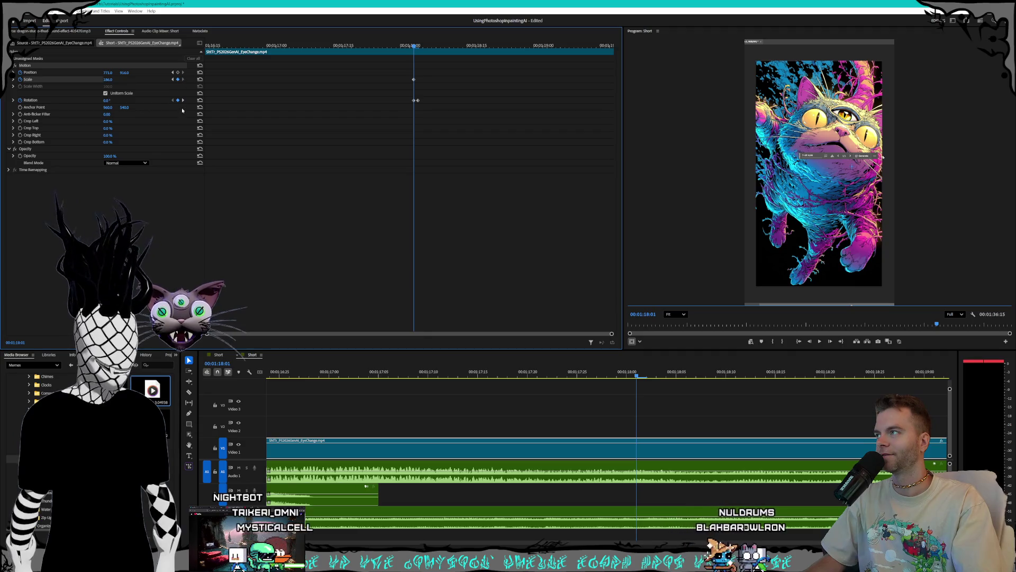
pyautogui.click(182, 100)
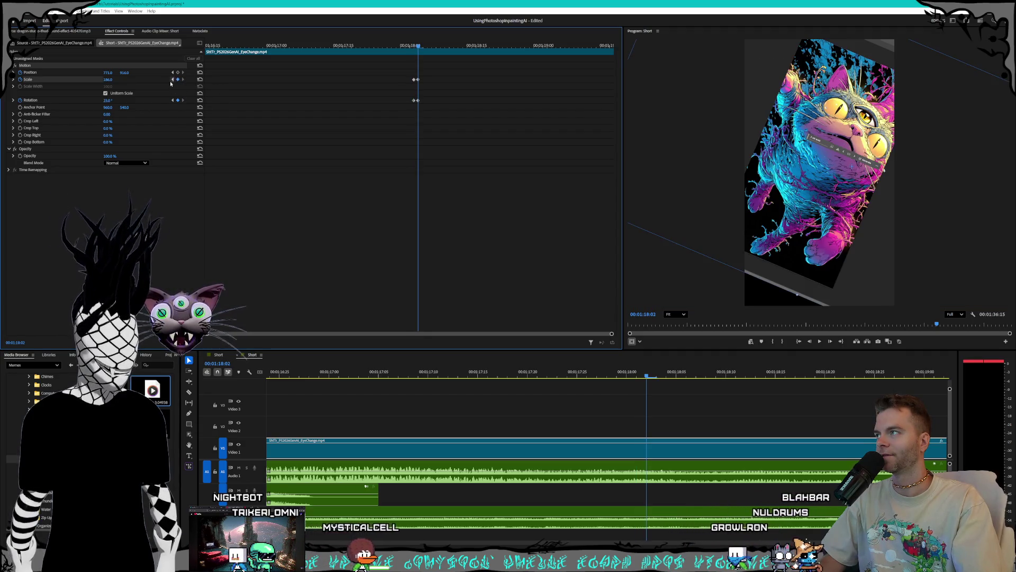
# Step: On that keyframe, scale the cat image to 266, shift Position X to 715, then scale to 338
pyautogui.moveTo(107, 80); pyautogui.dragTo(150, 80)
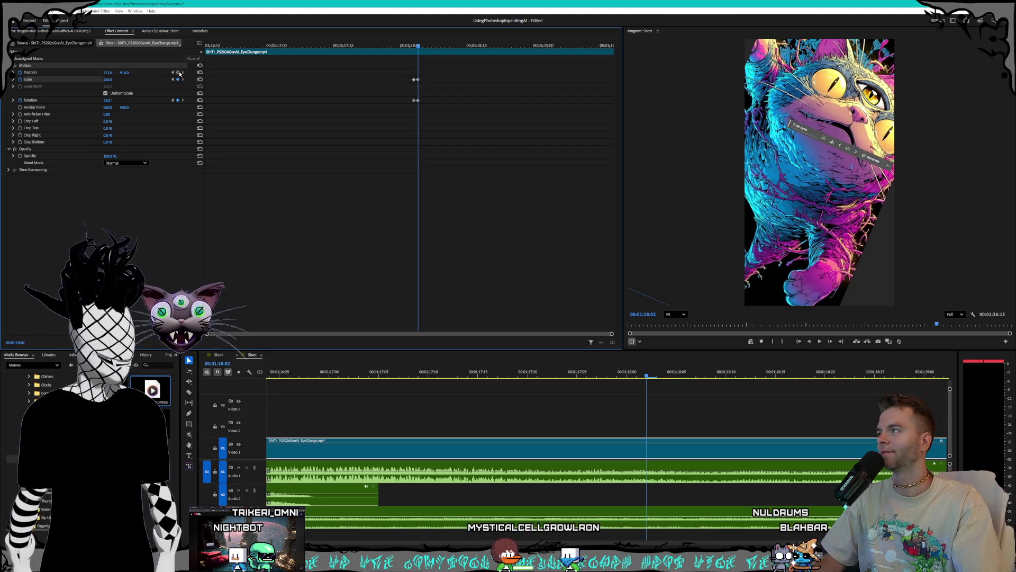
pyautogui.click(172, 101)
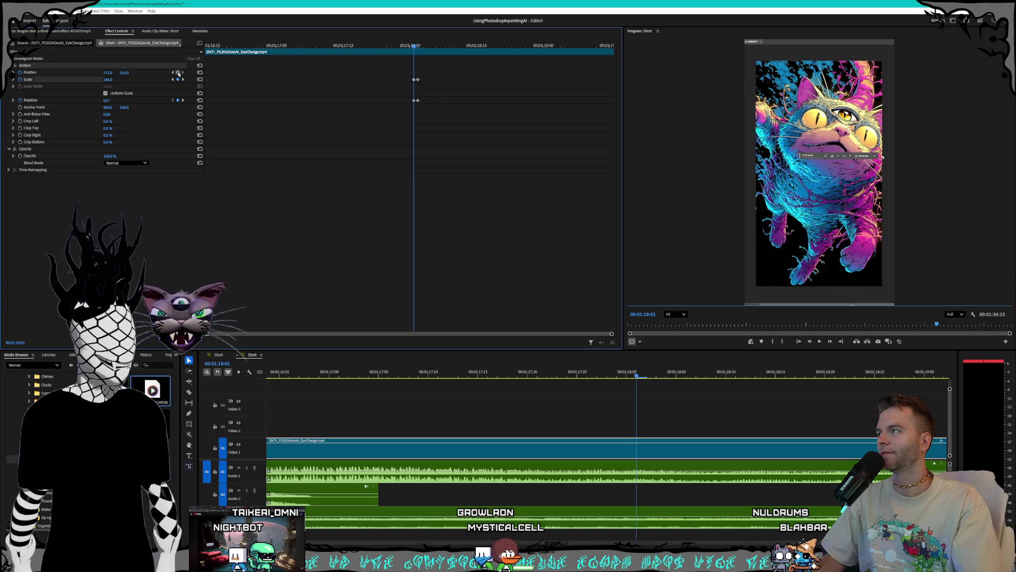
pyautogui.click(182, 101)
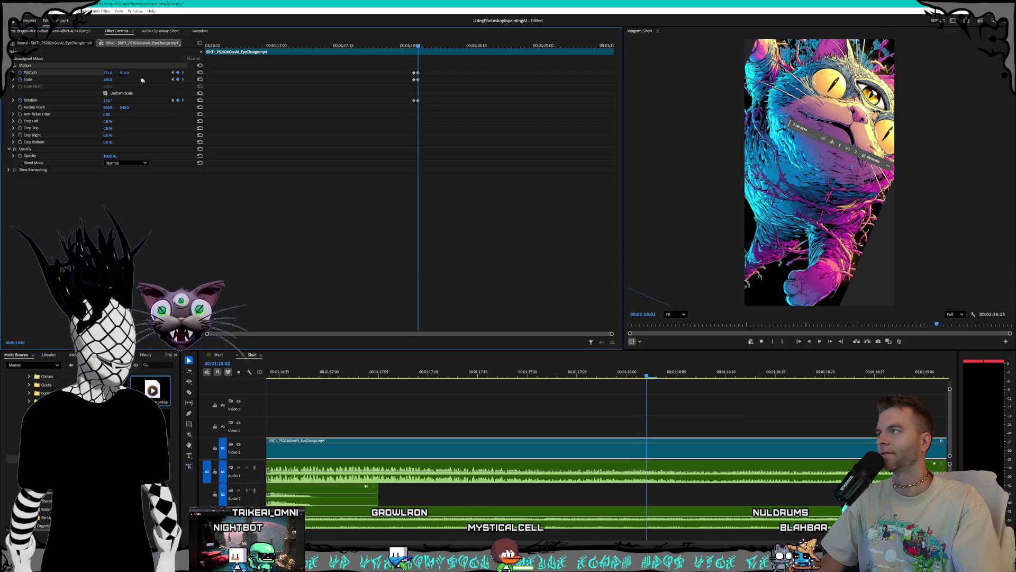
pyautogui.moveTo(108, 73)
pyautogui.mouseDown()
pyautogui.moveTo(91, 72)
pyautogui.moveTo(153, 73)
pyautogui.moveTo(79, 72)
pyautogui.mouseUp()
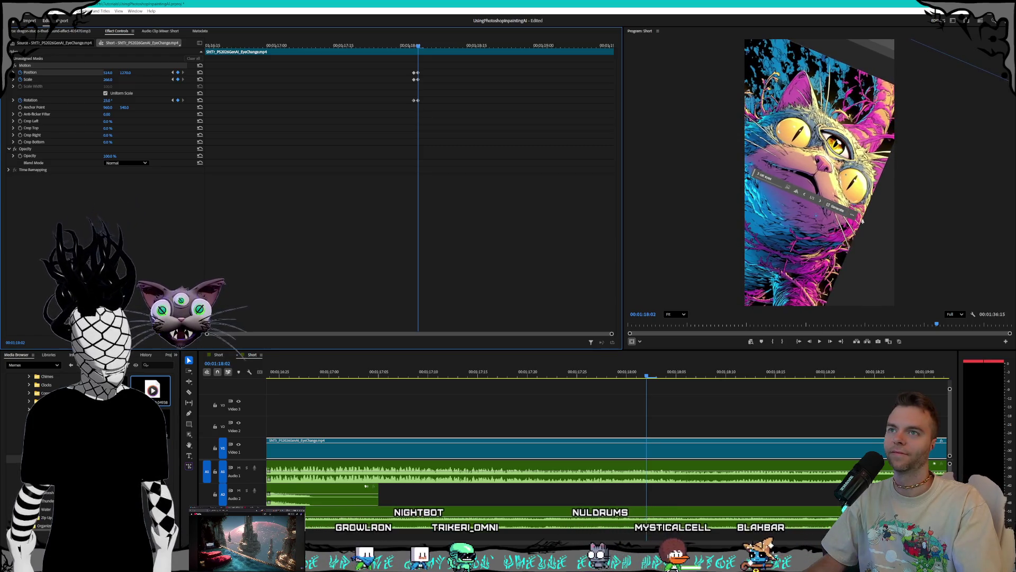
pyautogui.moveTo(108, 80)
pyautogui.mouseDown()
pyautogui.moveTo(158, 80)
pyautogui.moveTo(102, 72)
pyautogui.moveTo(130, 73)
pyautogui.mouseUp()
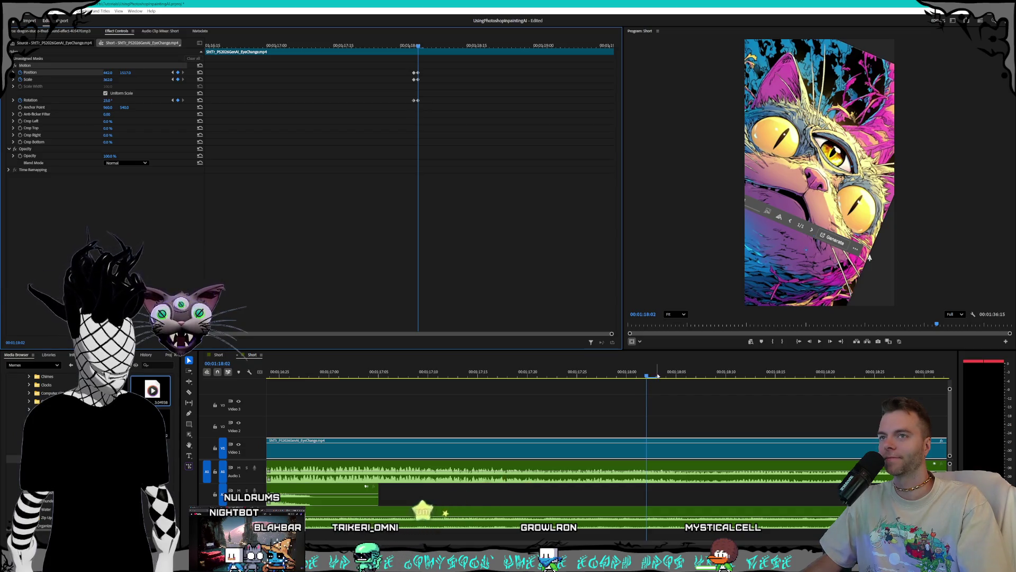
# Step: Ripple-delete the empty V1 gap so ModelCompareAfter follows the eye-change clip, then play back
pyautogui.click(775, 375)
pyautogui.press('-')
pyautogui.press('-')
pyautogui.press('-')
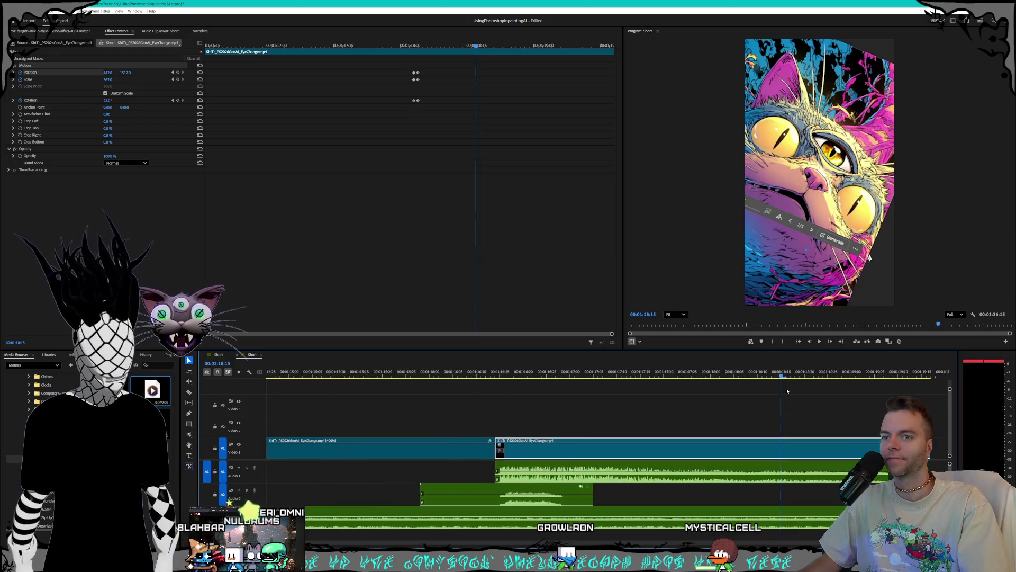
pyautogui.click(900, 373)
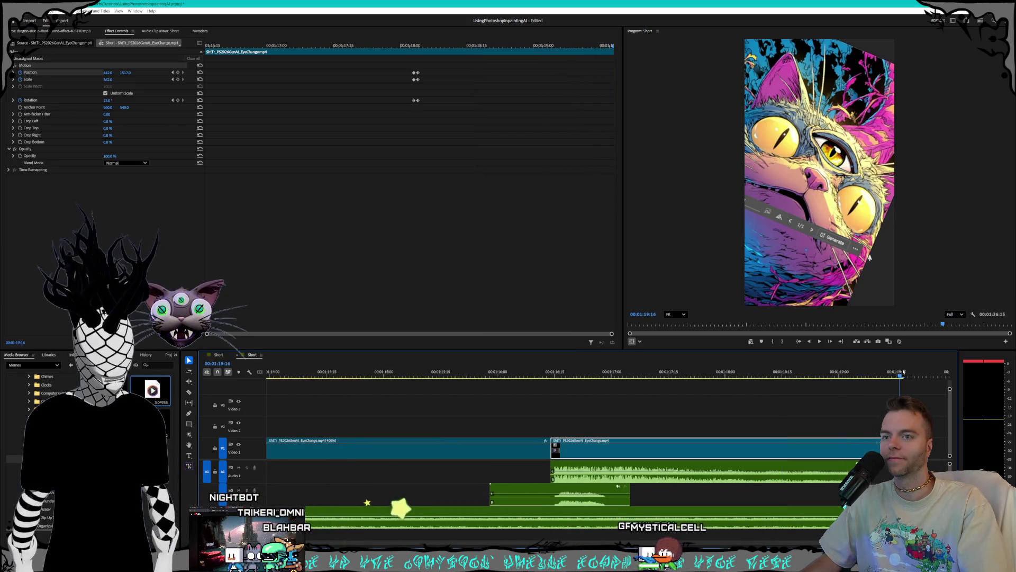
pyautogui.press('=')
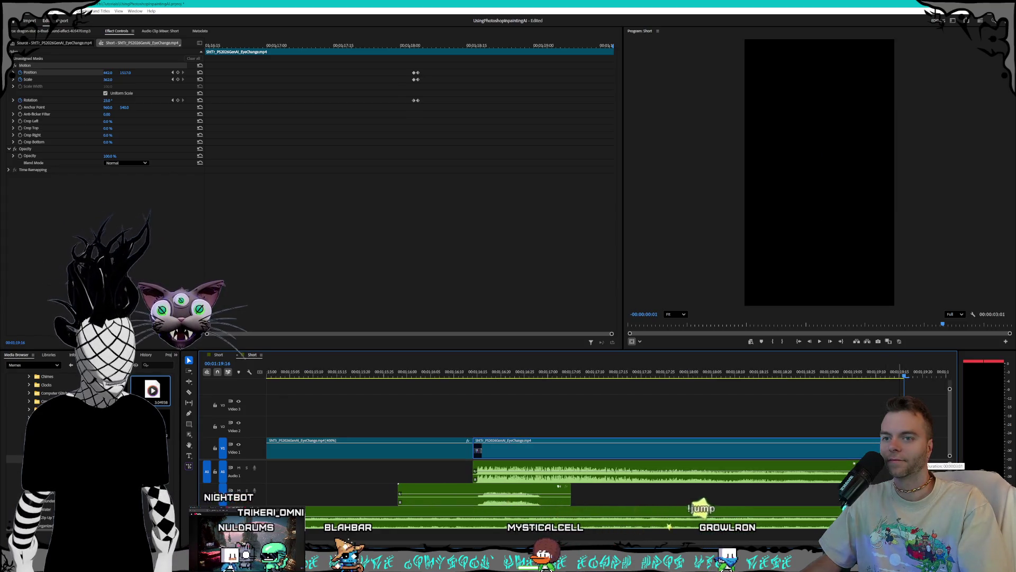
pyautogui.press('-')
pyautogui.press('-')
pyautogui.hscroll(5, 832, 453)
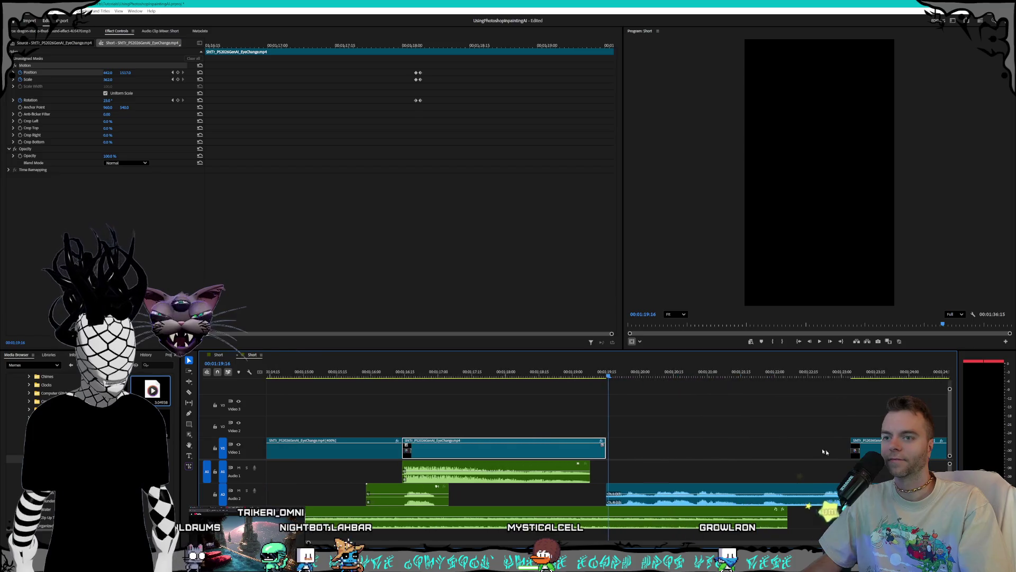
pyautogui.click(652, 454)
pyautogui.press('Delete')
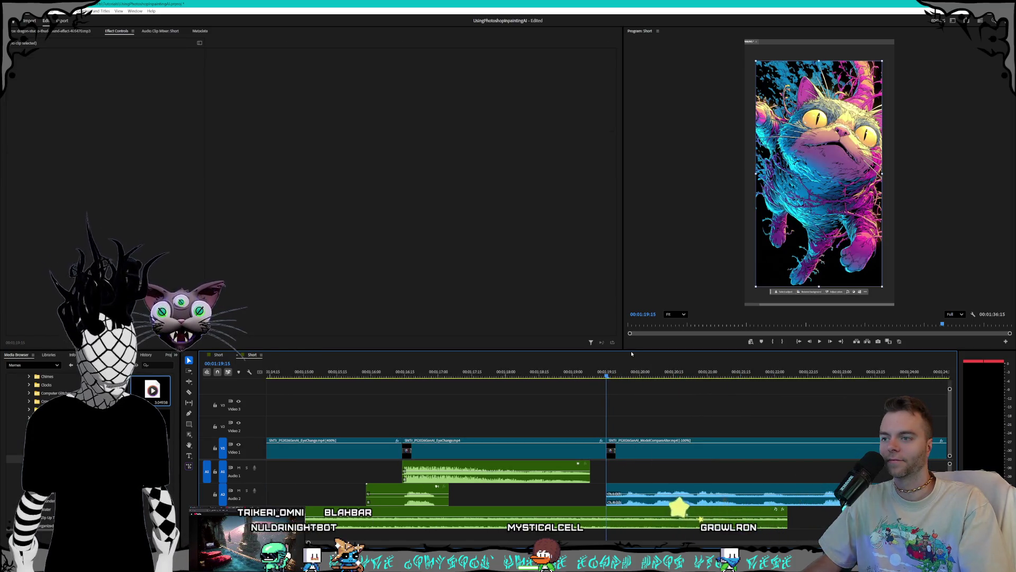
pyautogui.press('space')
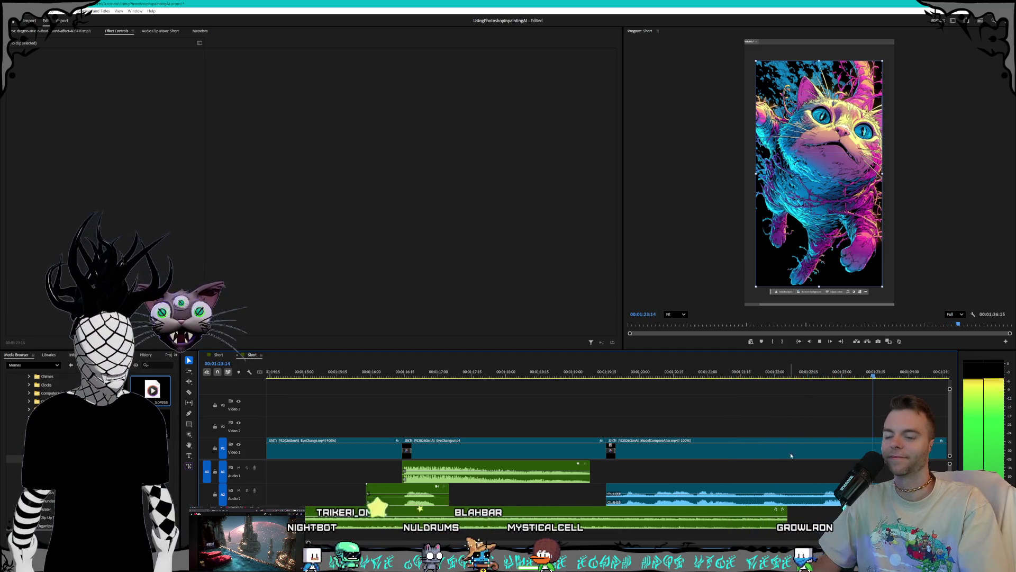
# Step: Reposition the long Audio 2 clip to start around 01:20, replaying to check timing
pyautogui.press('-')
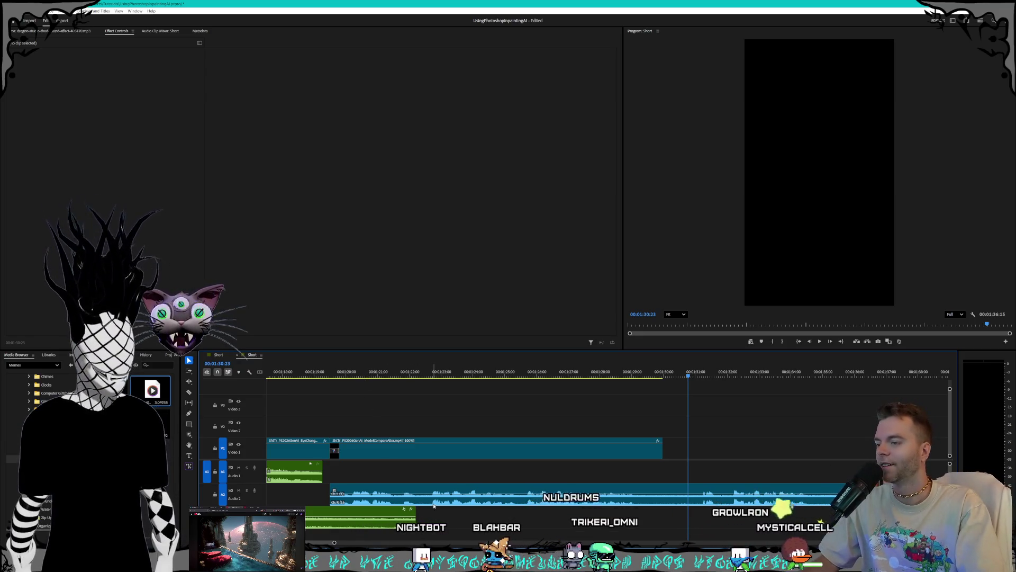
pyautogui.click(412, 498)
pyautogui.moveTo(413, 499); pyautogui.dragTo(447, 429)
pyautogui.moveTo(307, 376); pyautogui.dragTo(330, 376)
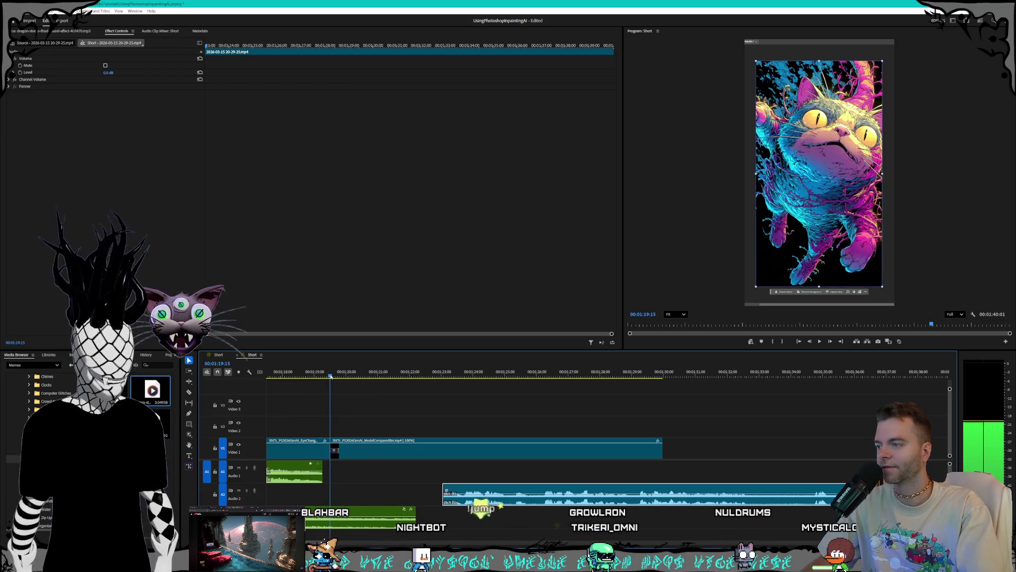
pyautogui.click(445, 375)
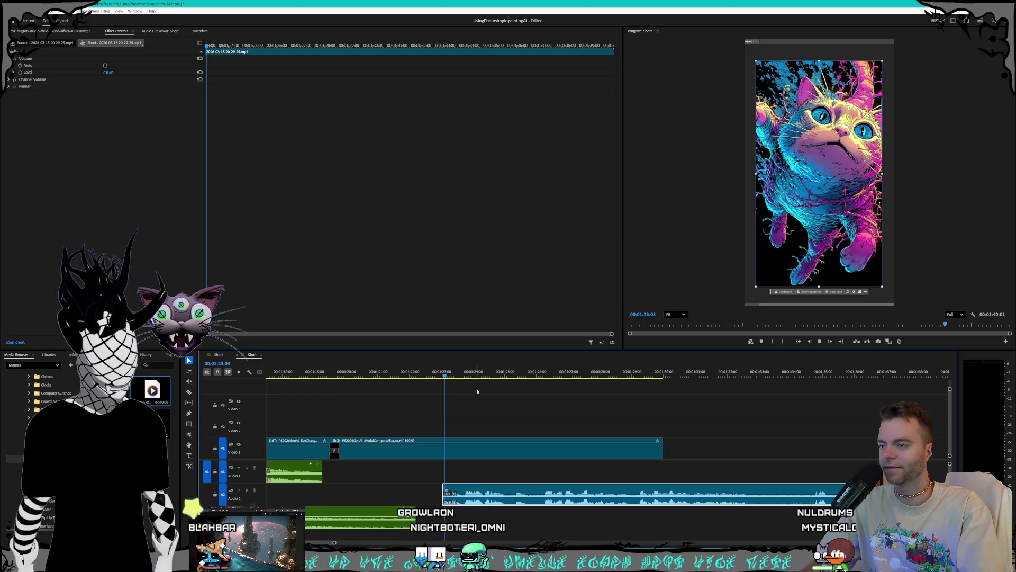
pyautogui.press('space')
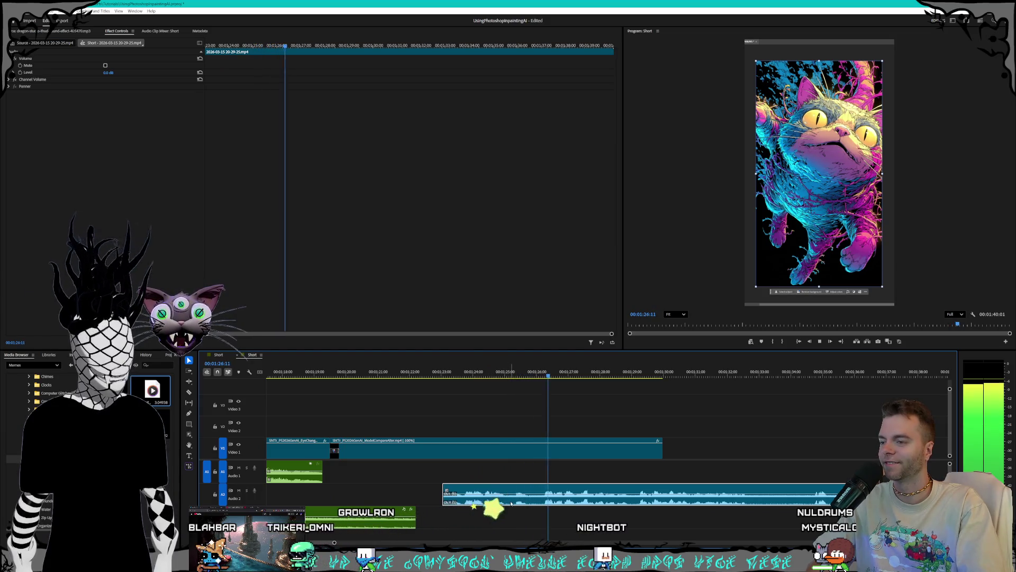
pyautogui.moveTo(497, 504); pyautogui.dragTo(386, 503)
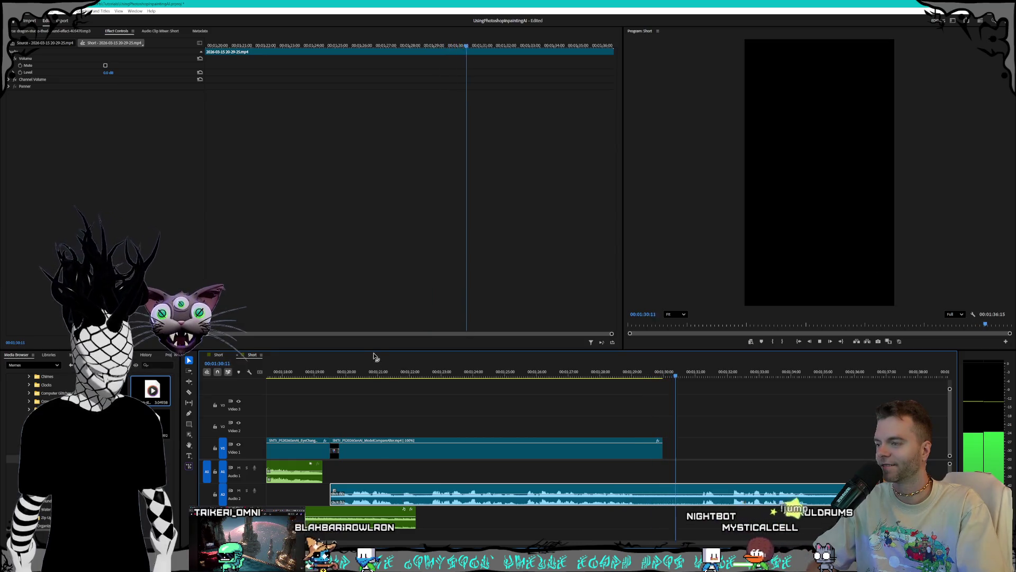
pyautogui.click(334, 376)
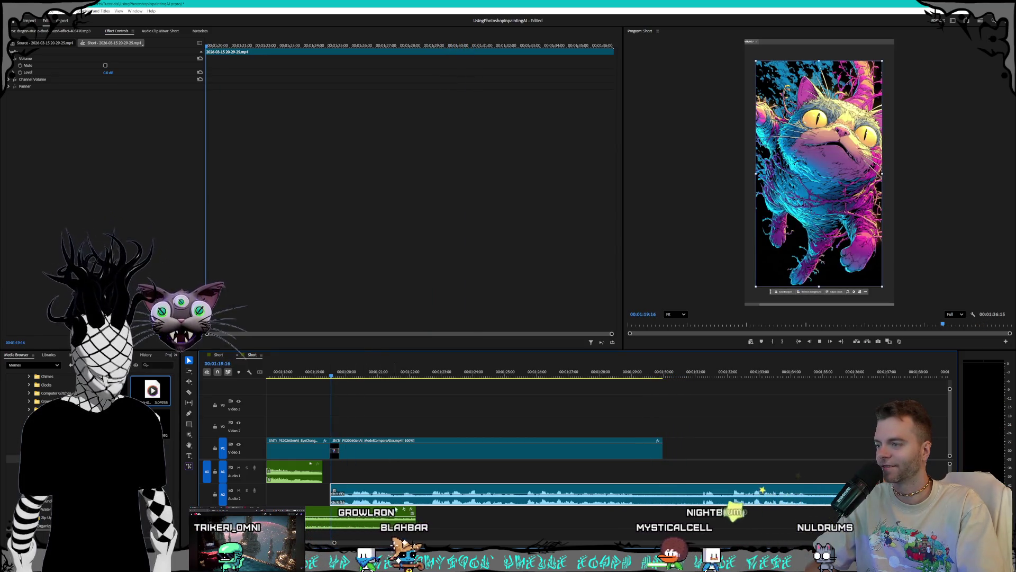
pyautogui.press('space')
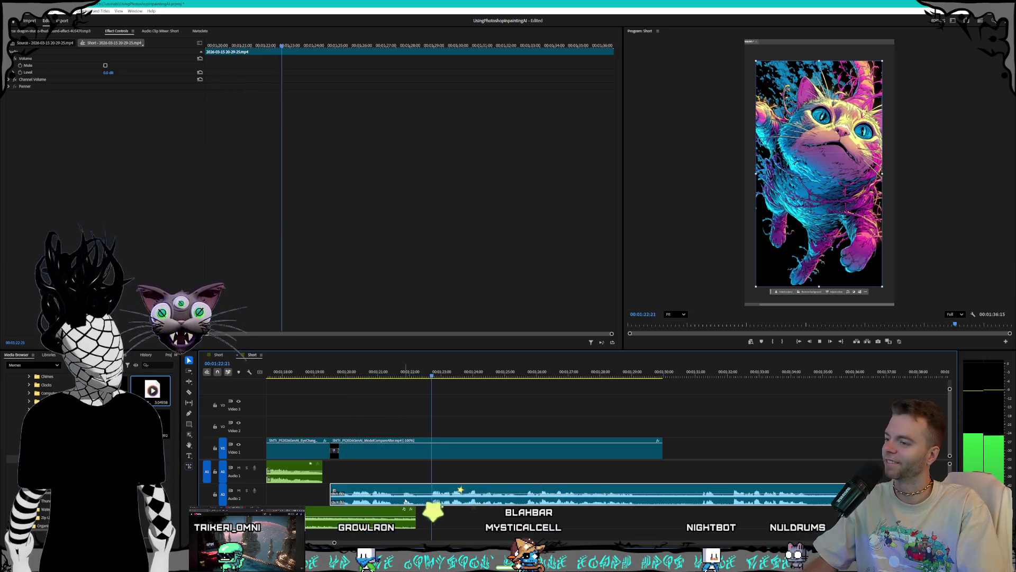
# Step: Razor-cut the Audio 2 clip near 01:23 and delete its opening piece
pyautogui.press('c')
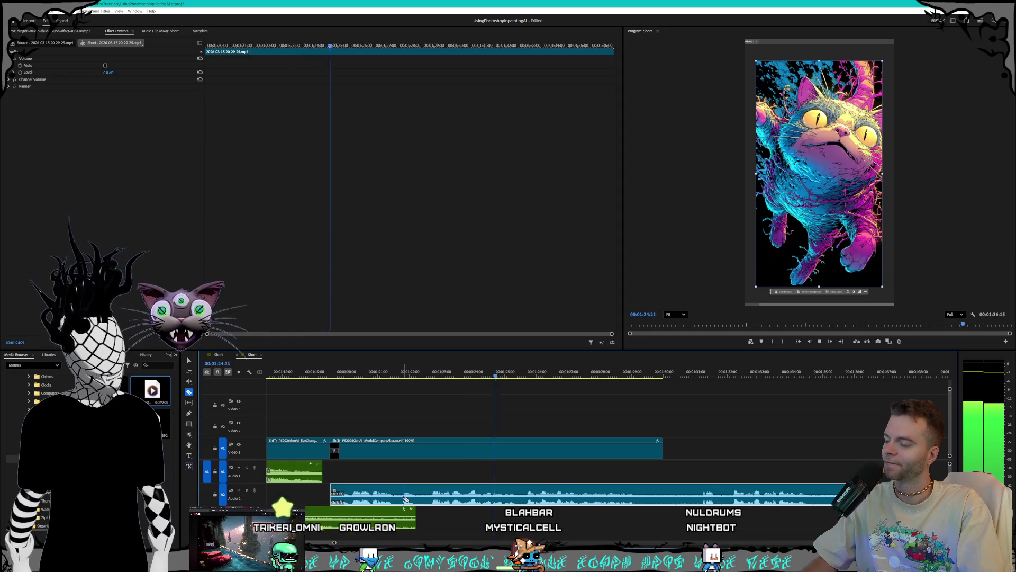
pyautogui.click(405, 498)
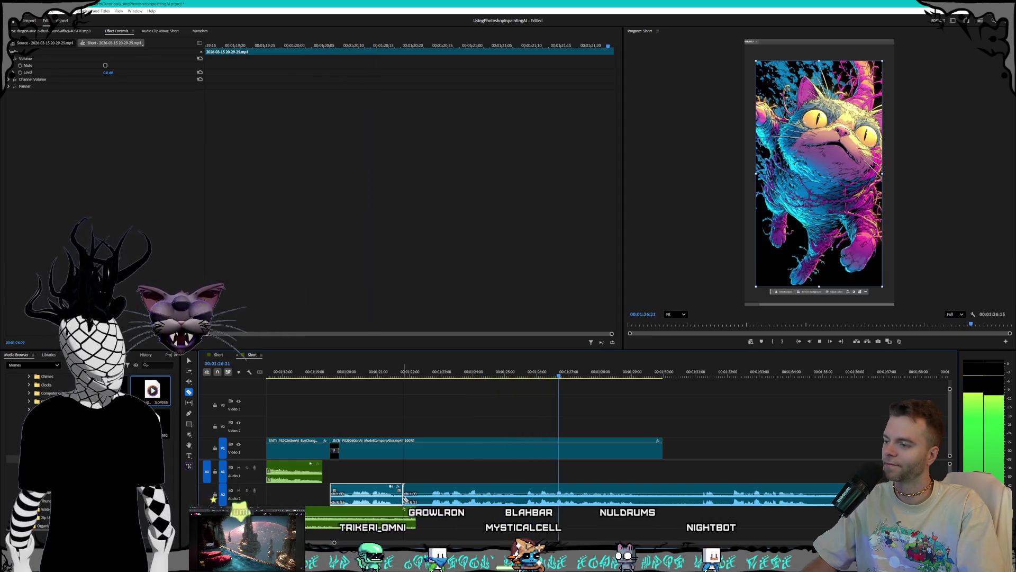
pyautogui.click(428, 374)
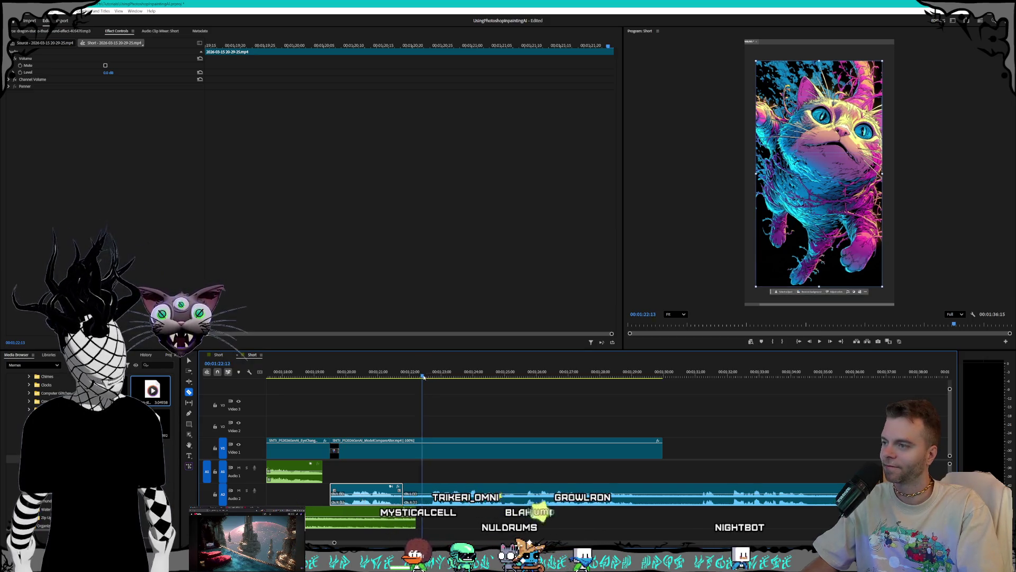
pyautogui.click(325, 375)
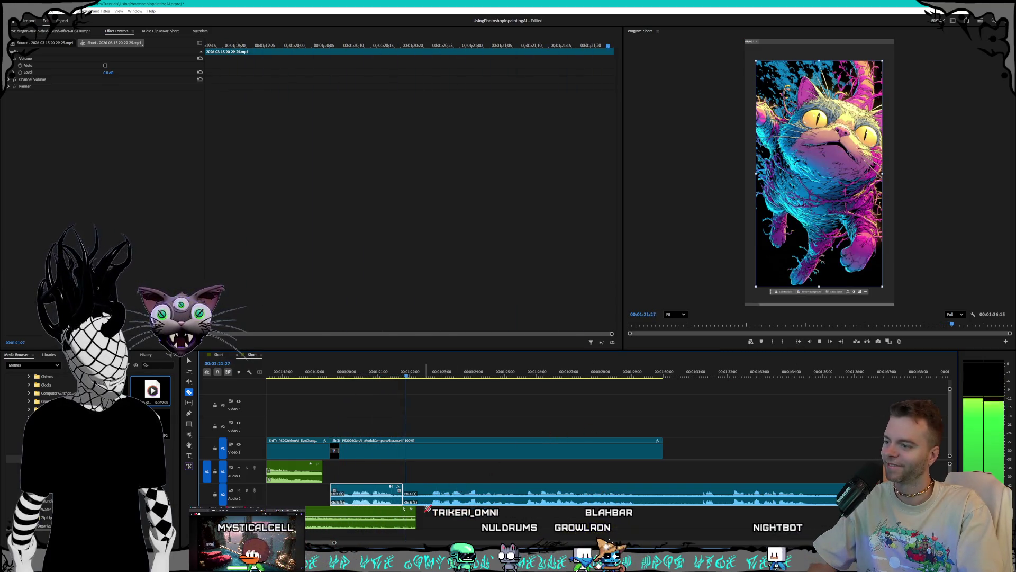
pyautogui.press('space')
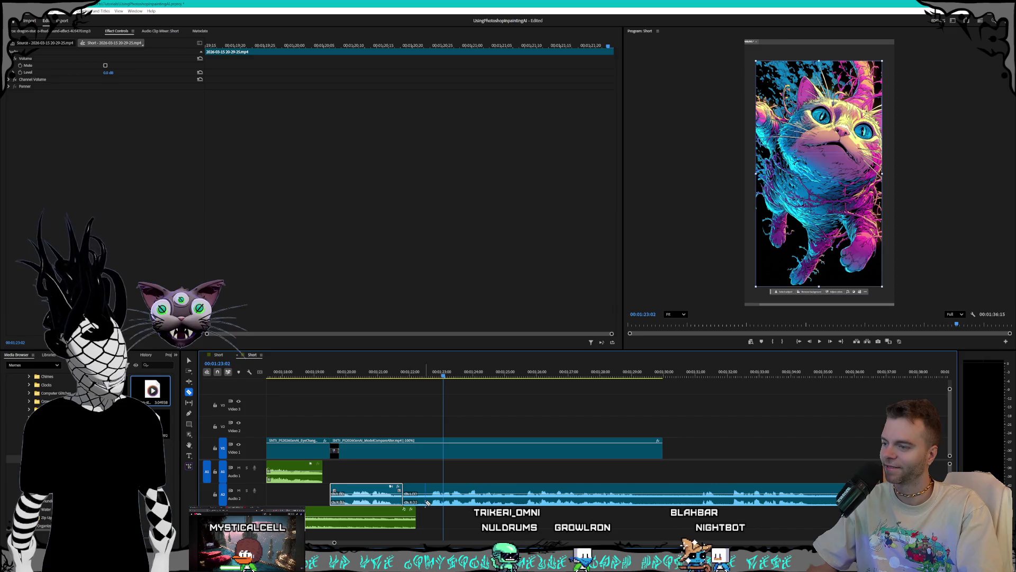
pyautogui.hotkey('ctrl', 'z')
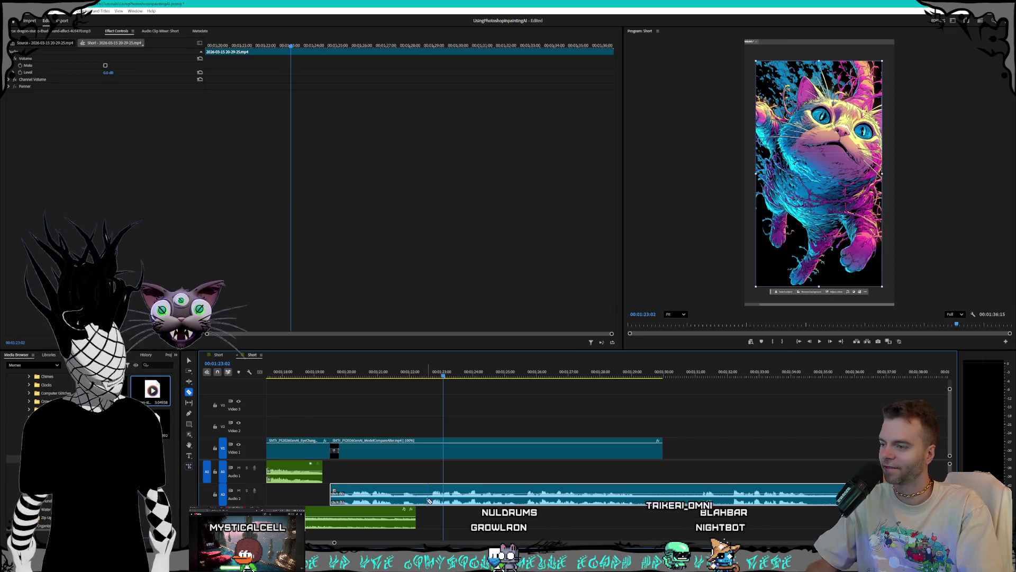
pyautogui.click(428, 500)
pyautogui.click(379, 376)
pyautogui.press('space')
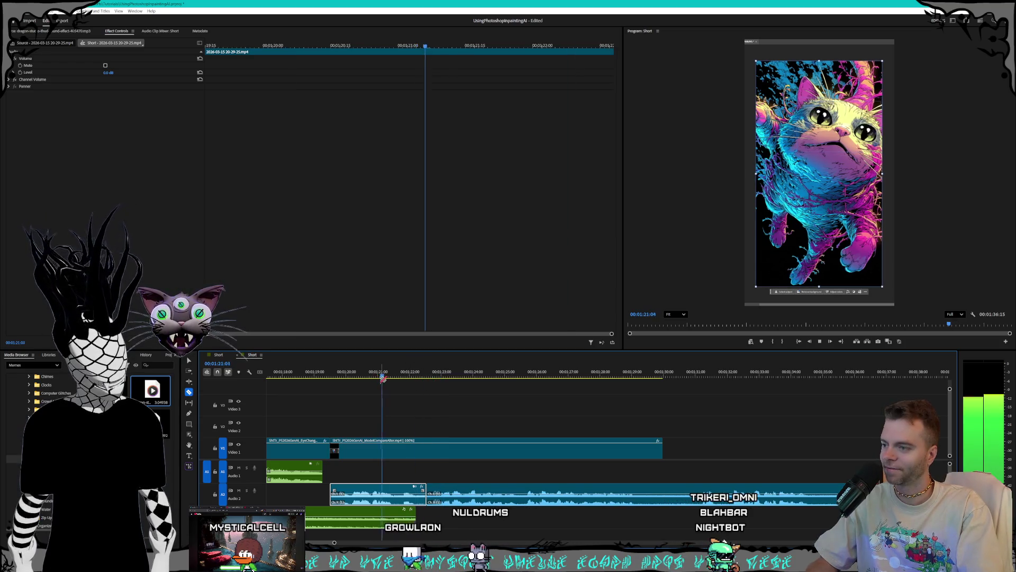
pyautogui.press('space')
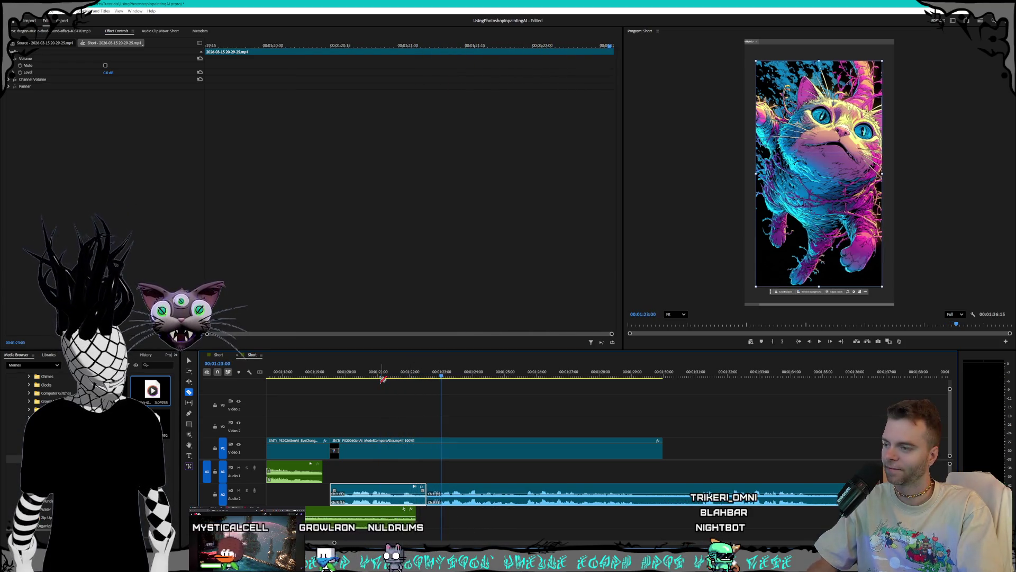
pyautogui.press('Delete')
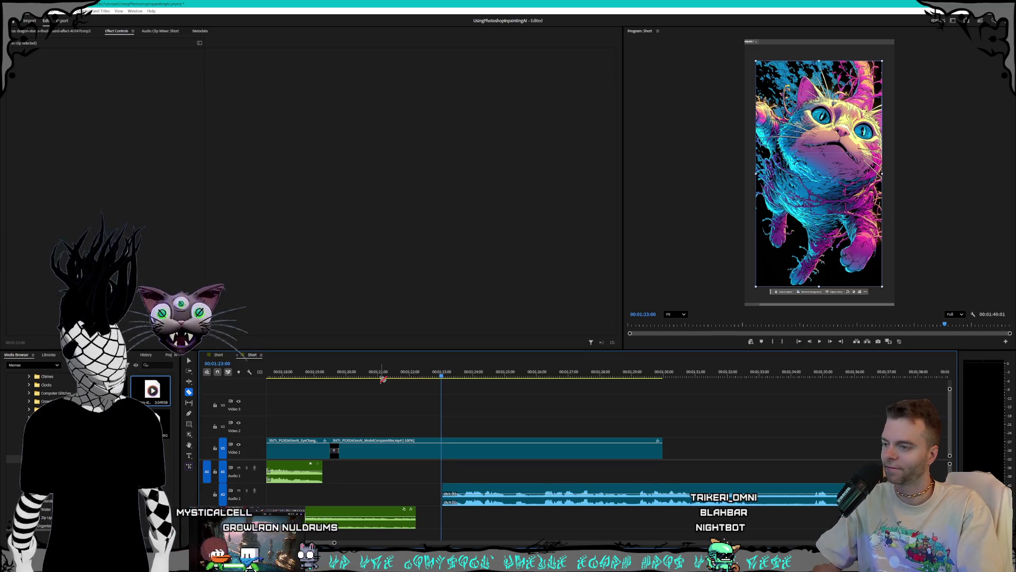
# Step: Move the later Audio 2 piece earlier, delete the extra segment, and slide the clip left
pyautogui.press('v')
pyautogui.click(503, 498)
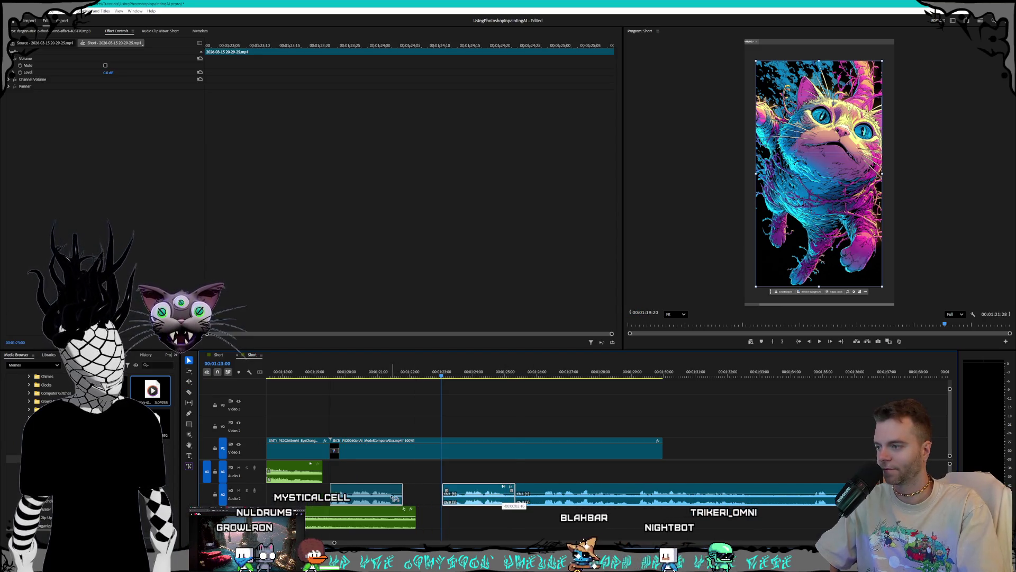
pyautogui.moveTo(502, 498); pyautogui.dragTo(391, 498)
pyautogui.click(522, 373)
pyautogui.press('space')
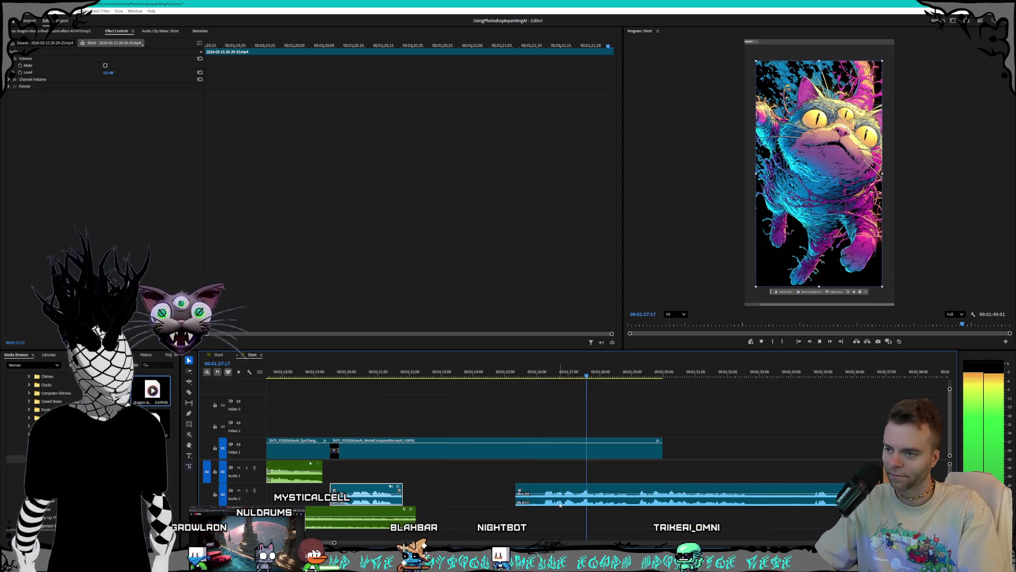
pyautogui.press('space')
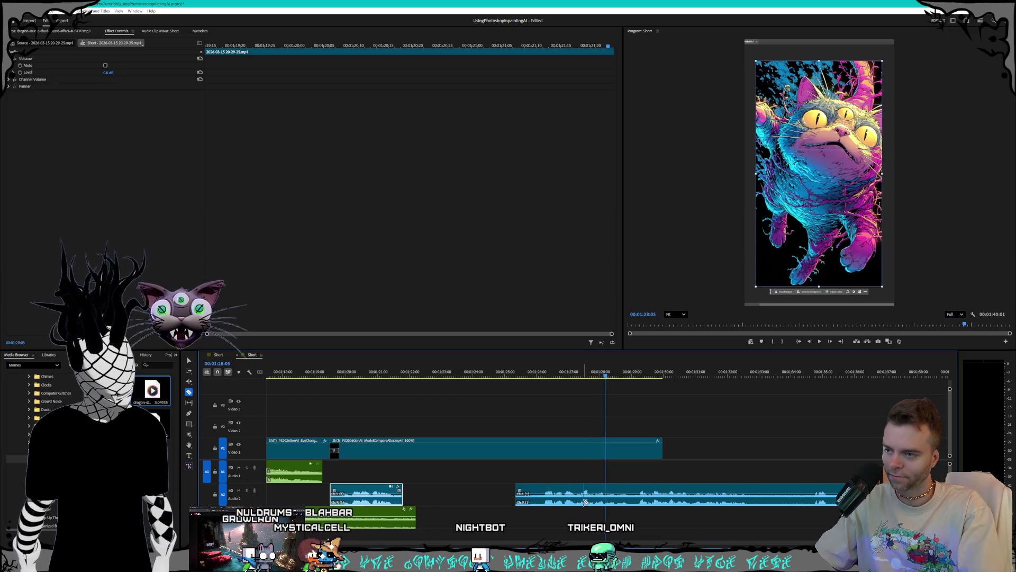
pyautogui.press('Delete')
pyautogui.moveTo(601, 505); pyautogui.dragTo(435, 505)
# Step: Split Audio 2 near 01:22 and slide the right part left to close the gap, replaying from 01:20
pyautogui.click(418, 374)
pyautogui.press('space')
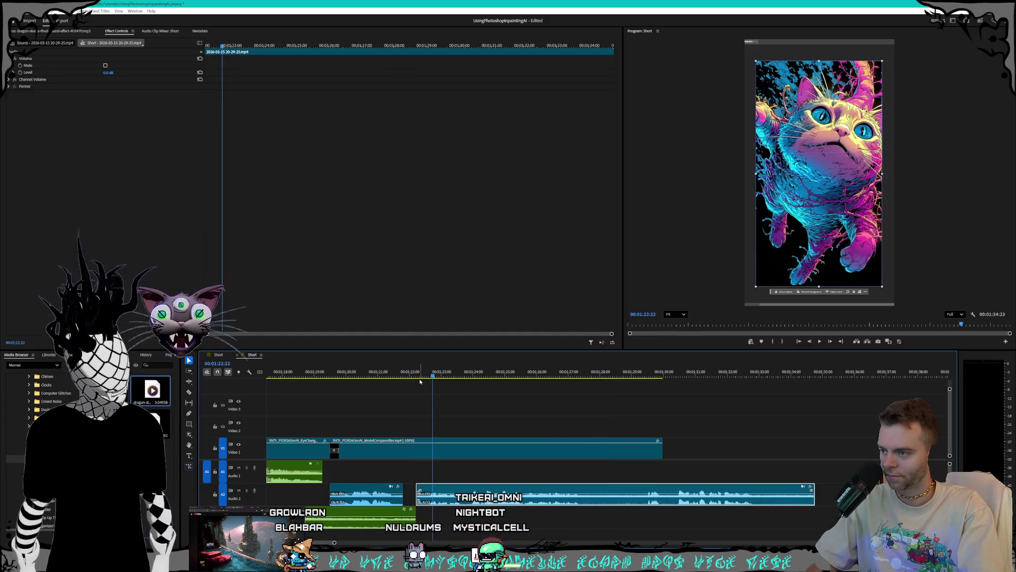
pyautogui.click(430, 501)
pyautogui.press('v')
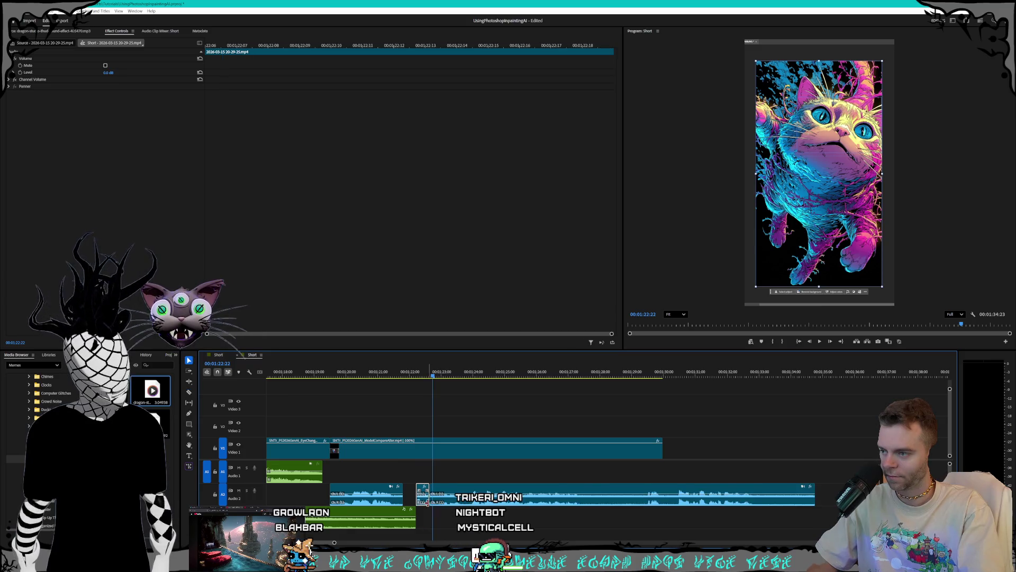
pyautogui.moveTo(431, 498); pyautogui.dragTo(405, 498)
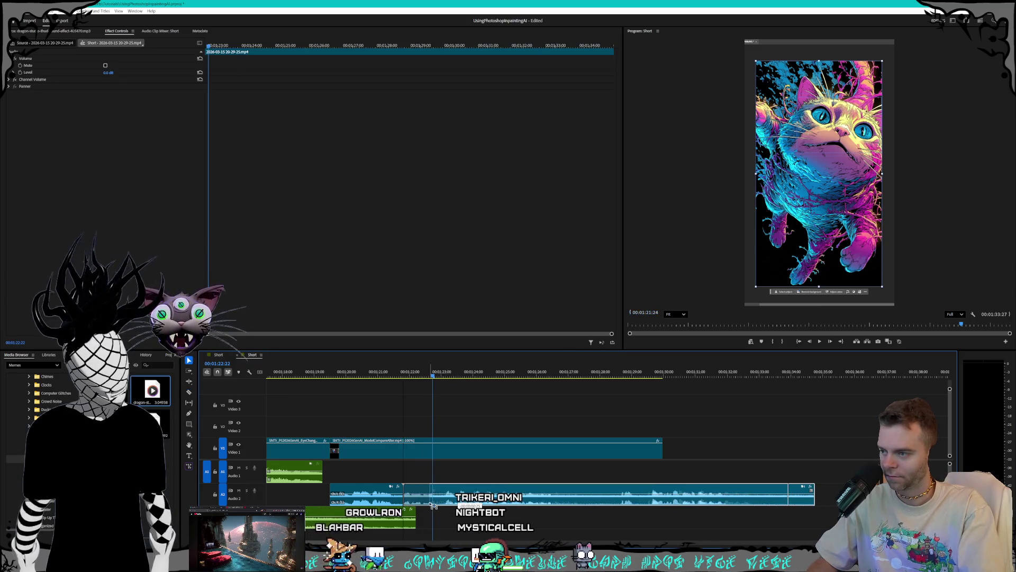
pyautogui.click(355, 372)
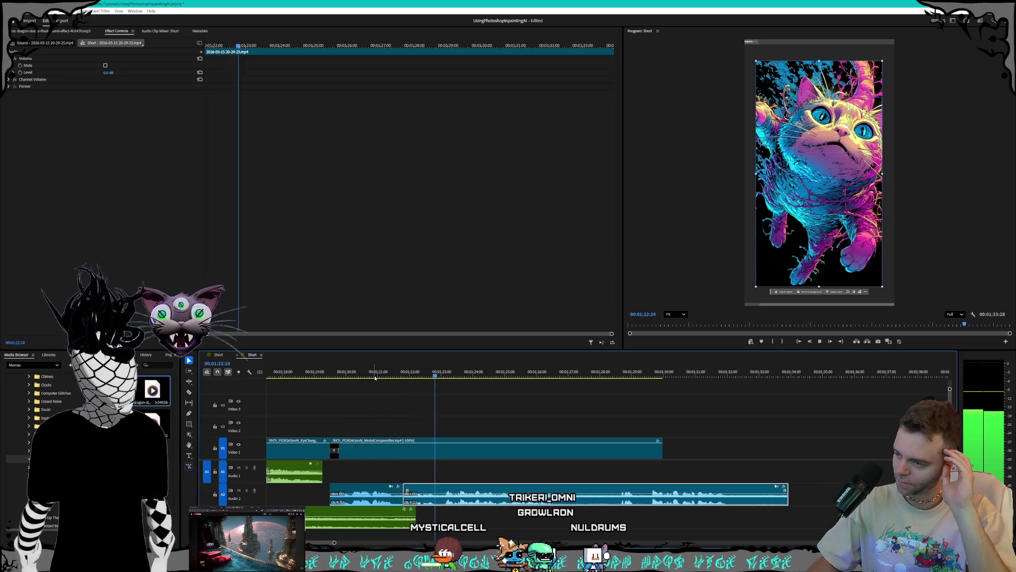
pyautogui.click(374, 377)
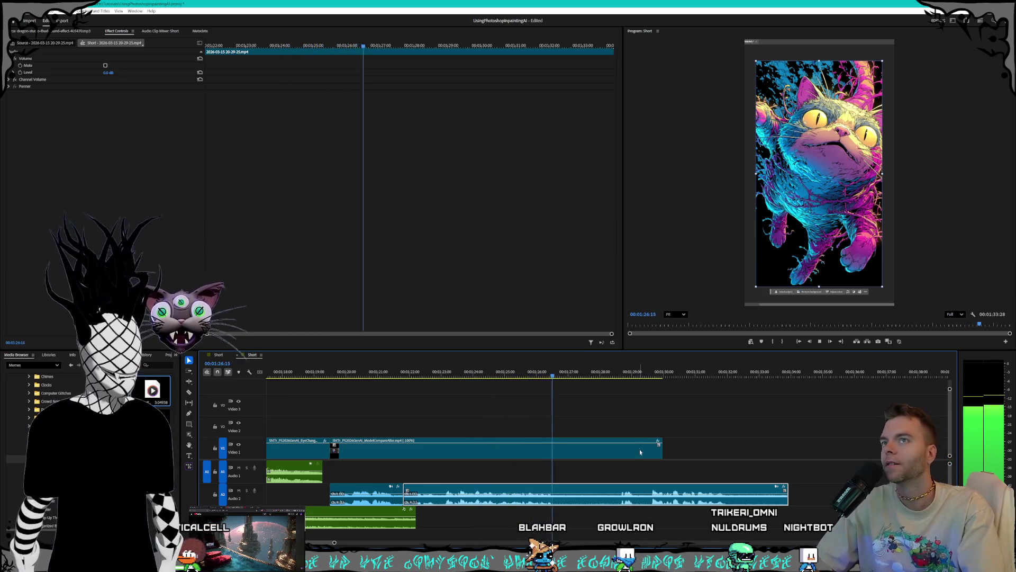
# Step: Cut Audio 2 at 01:27, delete the unwanted segment, and move the remaining piece later
pyautogui.click(560, 455)
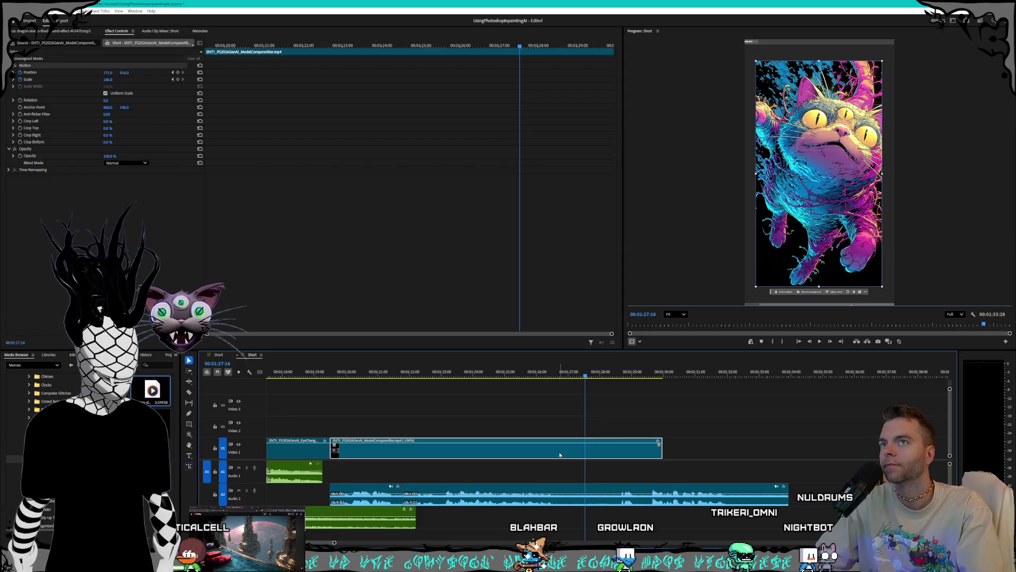
pyautogui.press('space')
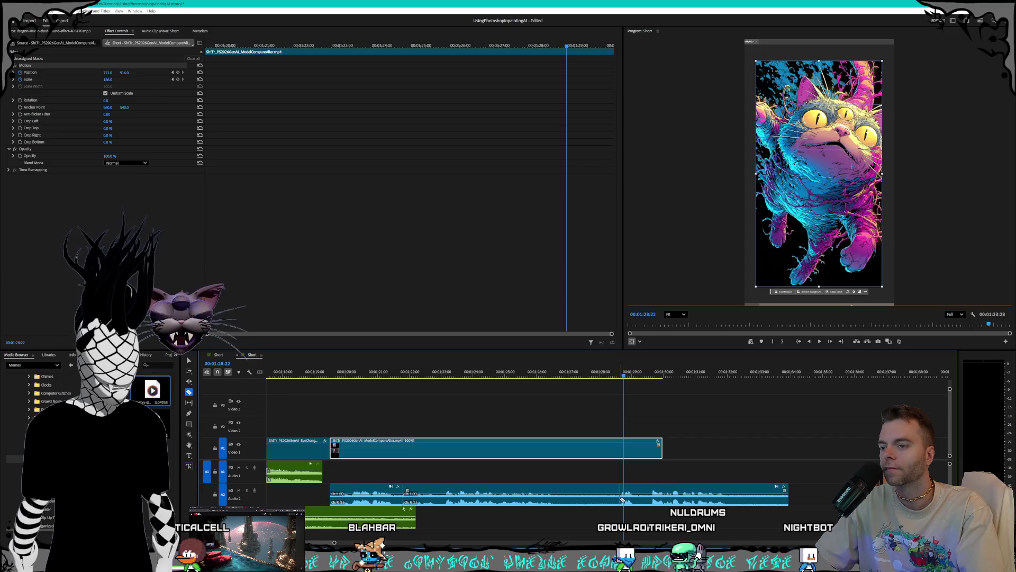
pyautogui.click(545, 366)
pyautogui.press('space')
pyautogui.press('space')
pyautogui.press('v')
pyautogui.click(587, 495)
pyautogui.press('Delete')
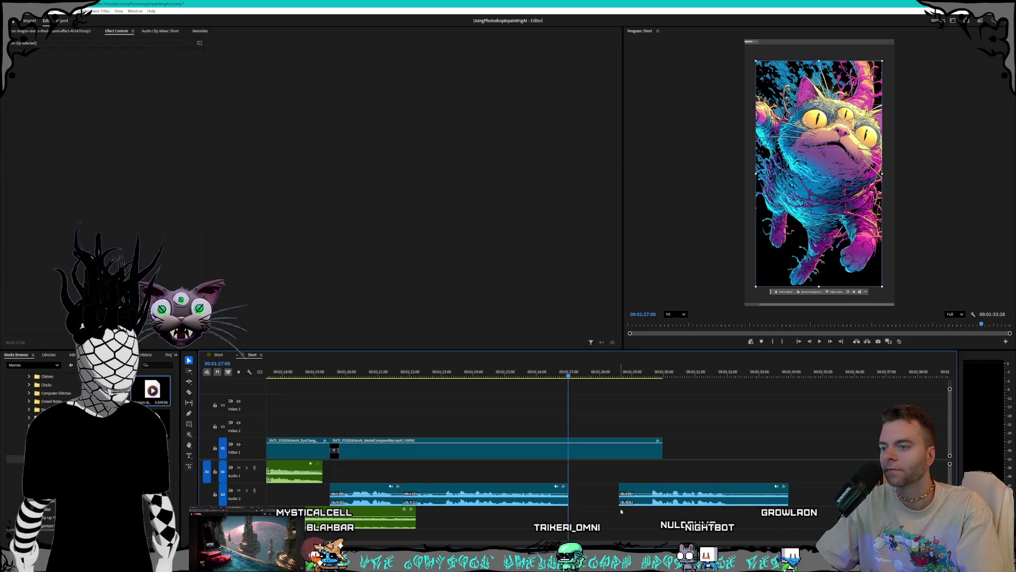
pyautogui.moveTo(647, 495)
pyautogui.mouseDown()
pyautogui.moveTo(743, 510)
pyautogui.moveTo(730, 495)
pyautogui.mouseUp()
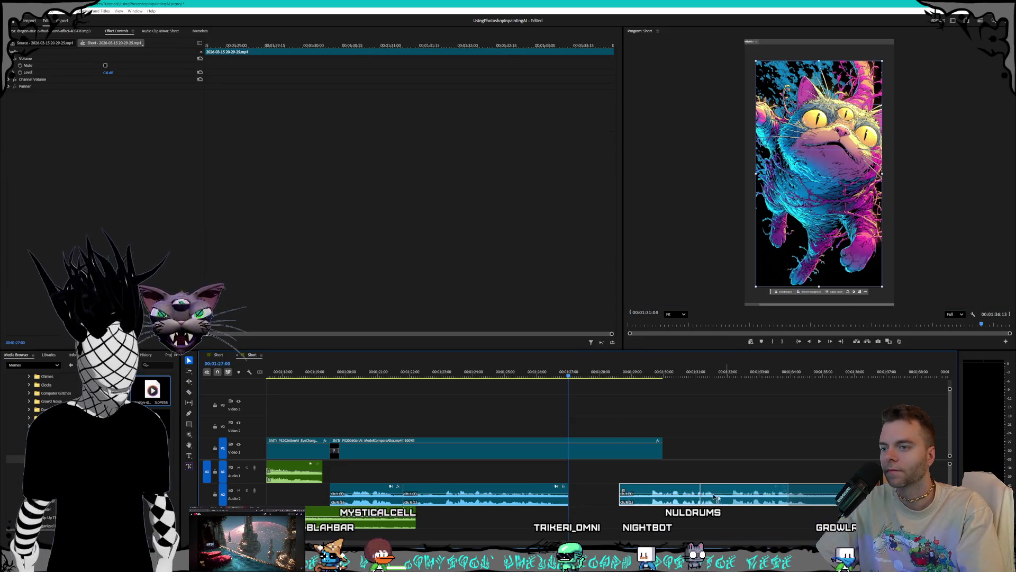
# Step: Set the ModelCompareAlter clip's speed to 80% via Speed/Duration
pyautogui.rightClick(589, 451)
pyautogui.click(614, 325)
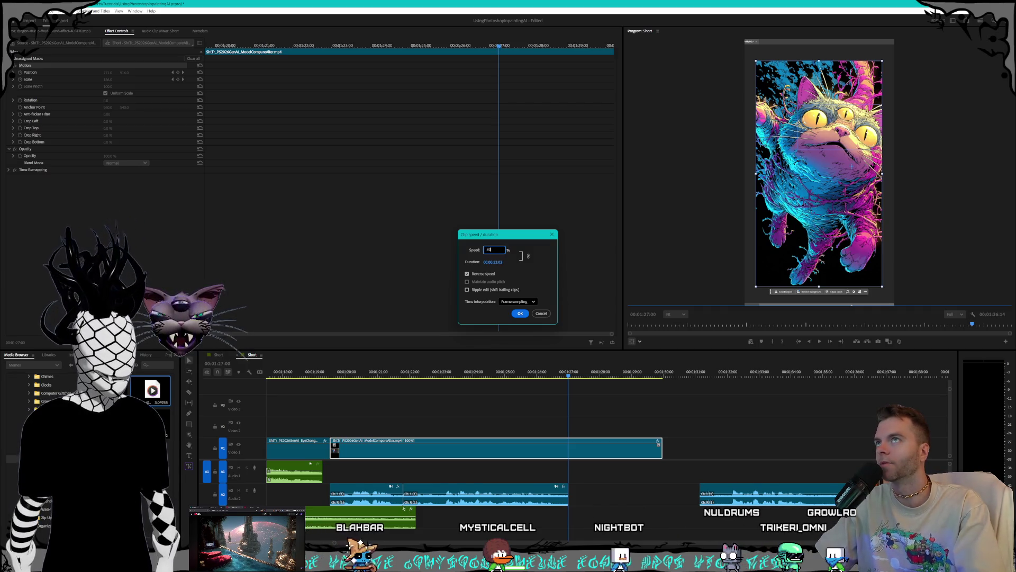
pyautogui.write('80')
pyautogui.press('Return')
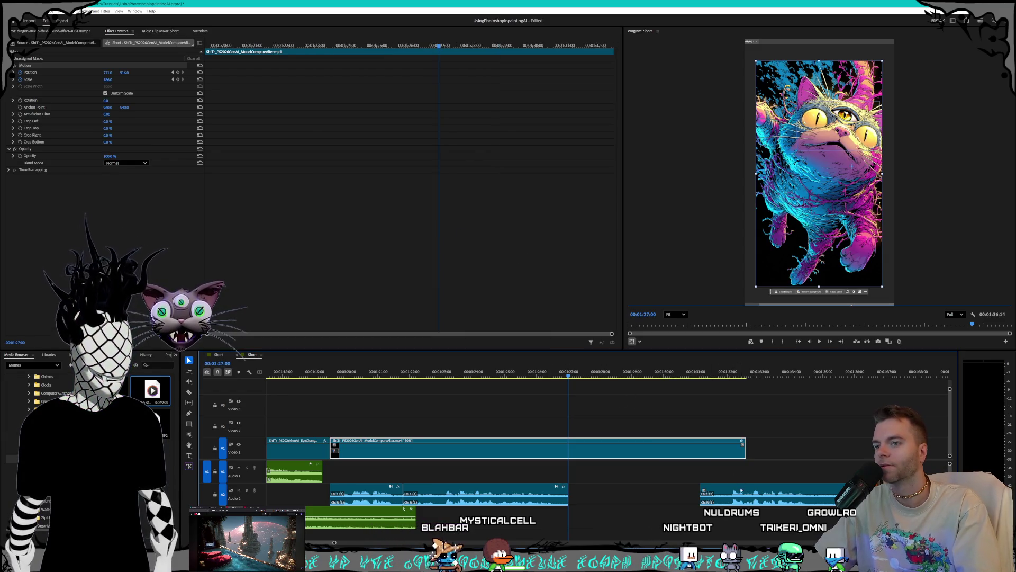
pyautogui.click(741, 500)
pyautogui.press('space')
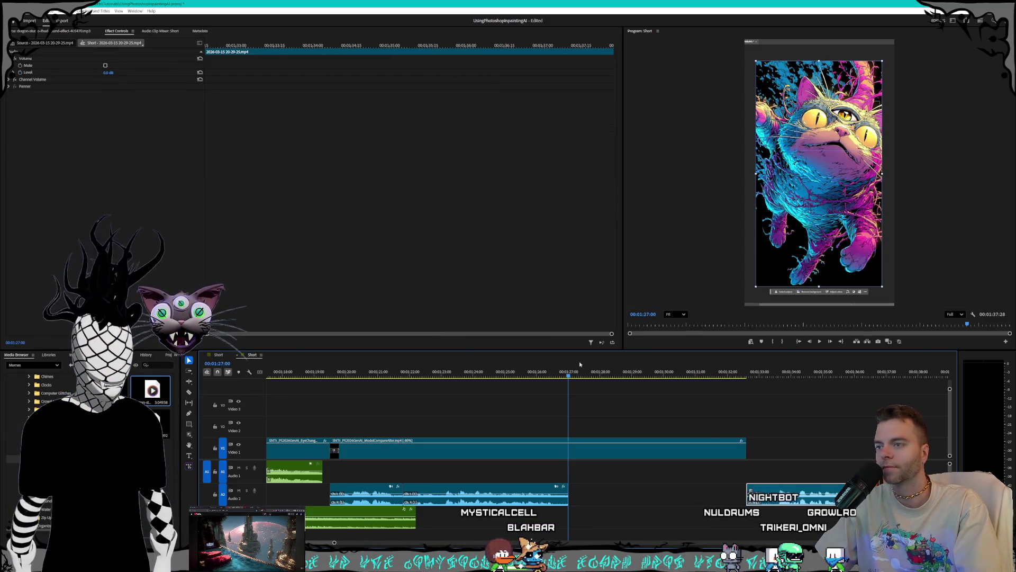
pyautogui.moveTo(379, 372); pyautogui.dragTo(312, 372)
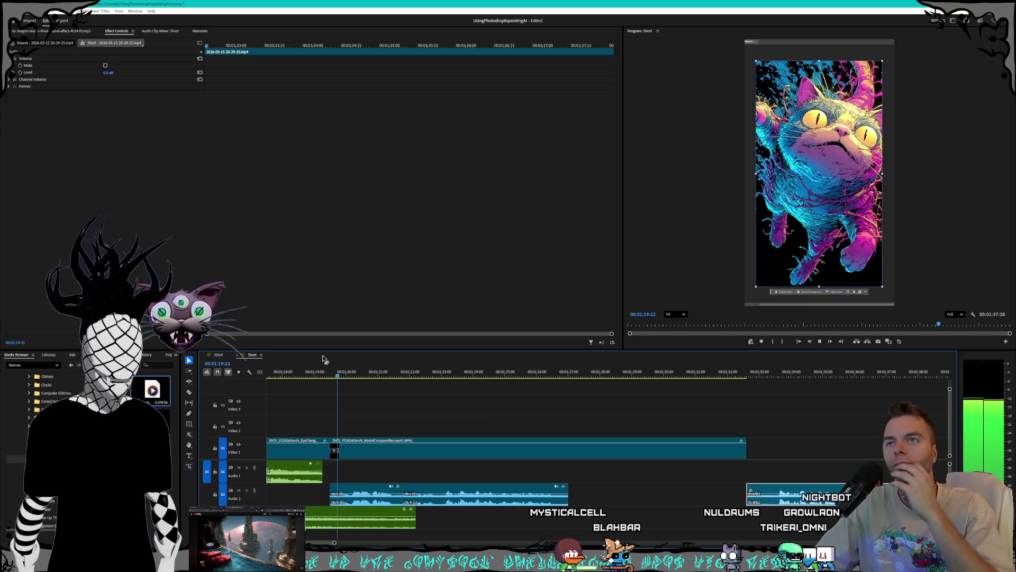
pyautogui.press('space')
pyautogui.scroll(5, 362, 408)
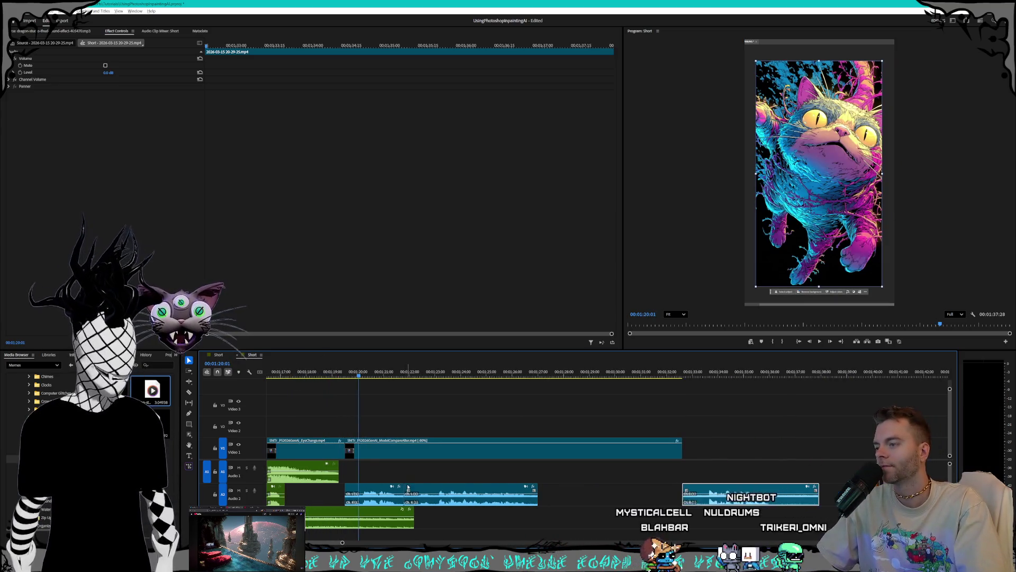
pyautogui.moveTo(322, 372); pyautogui.dragTo(302, 373)
pyautogui.press('space')
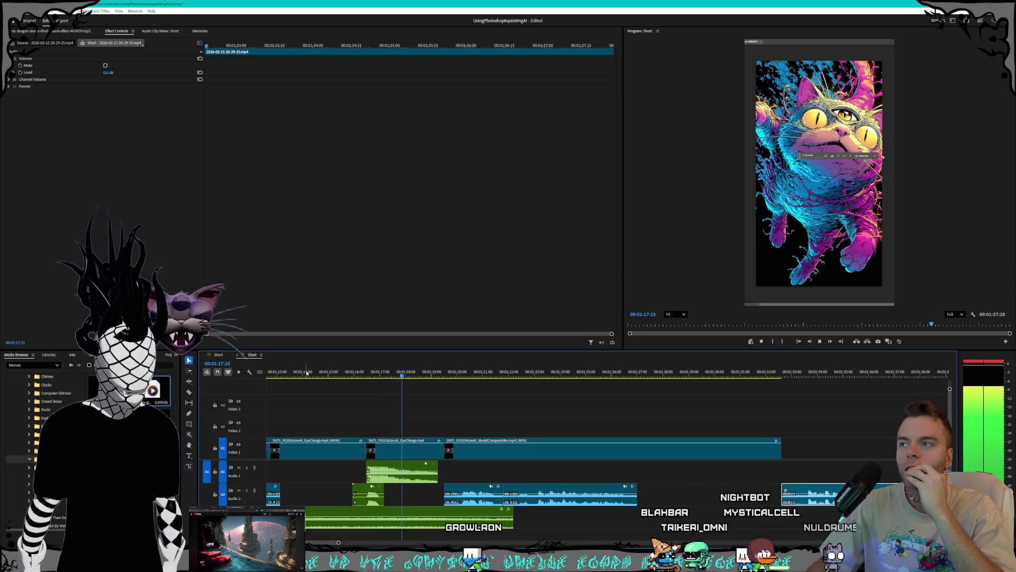
pyautogui.click(396, 455)
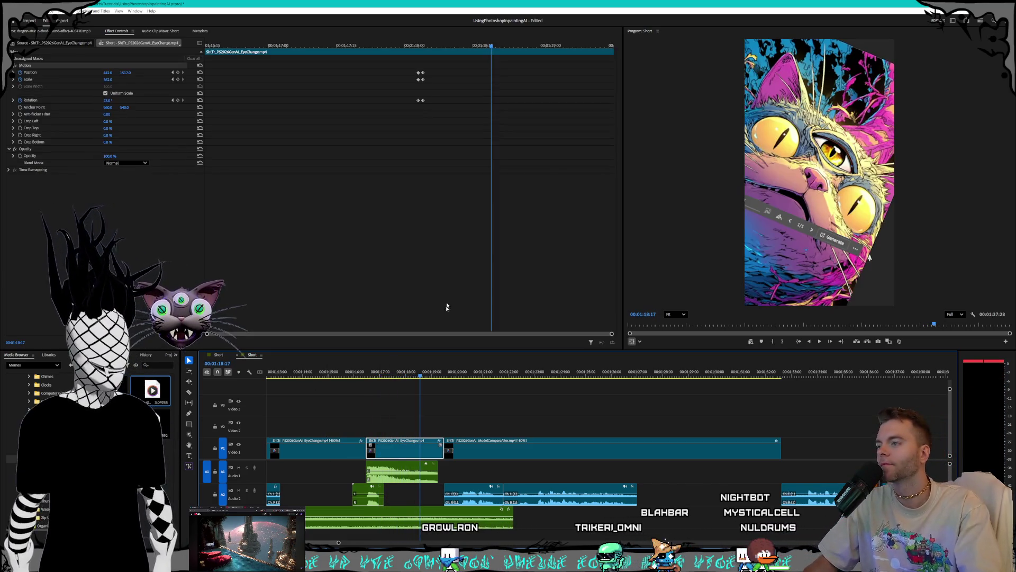
pyautogui.moveTo(401, 63); pyautogui.dragTo(415, 111)
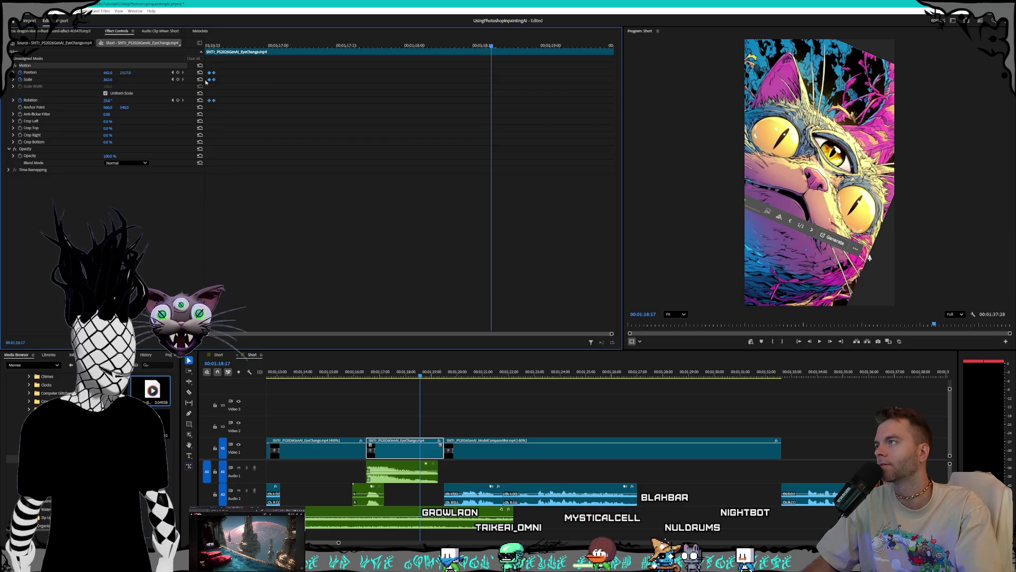
pyautogui.press('Up')
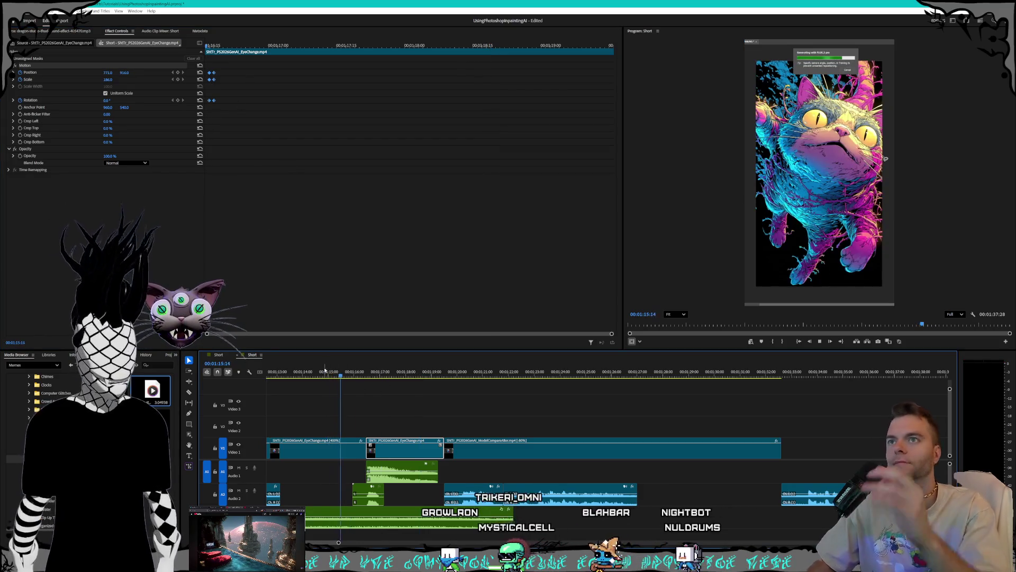
pyautogui.press('space')
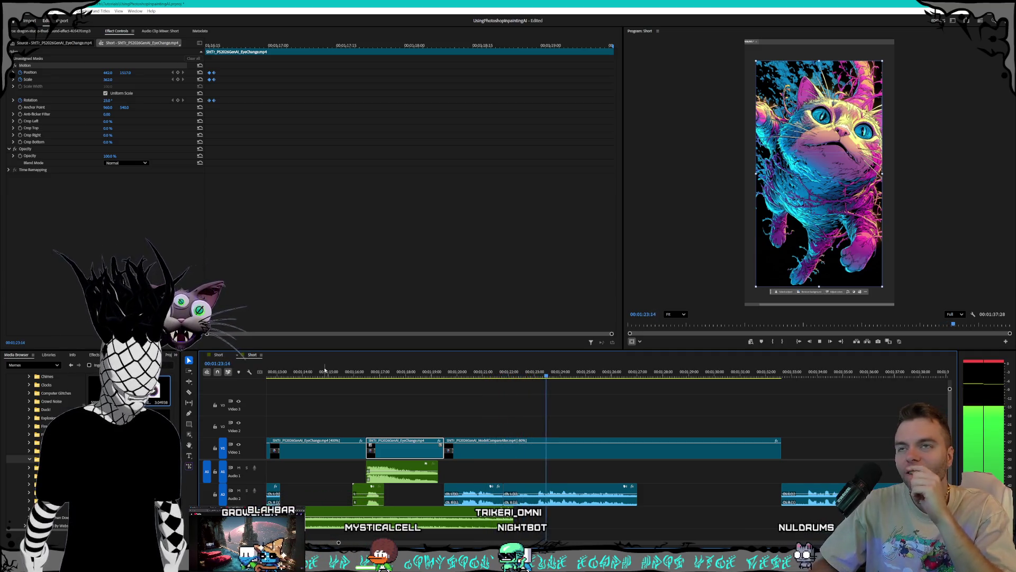
pyautogui.click(445, 372)
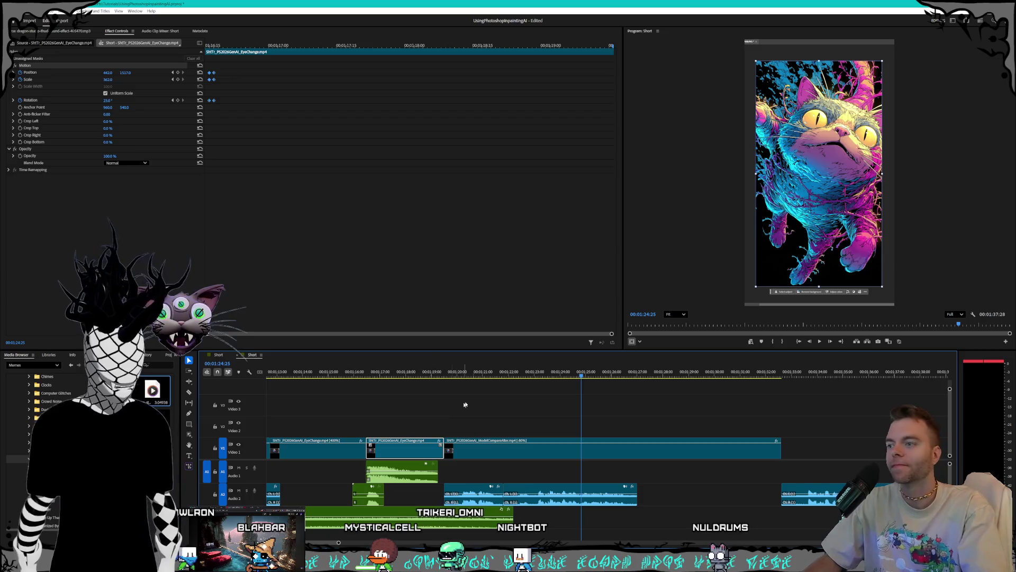